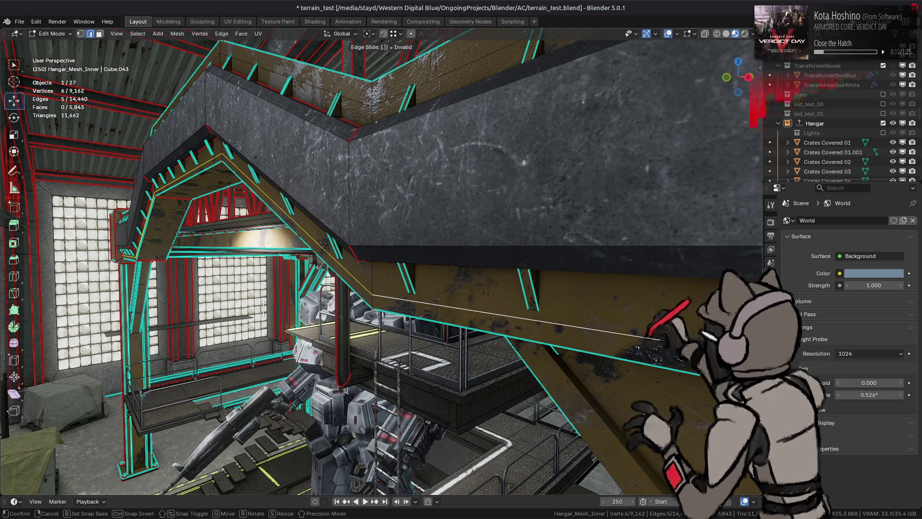
Step: Edge-slide the beam's edge loop to 0.5, halfway along the beam
{"action": "type", "text": ".25"}
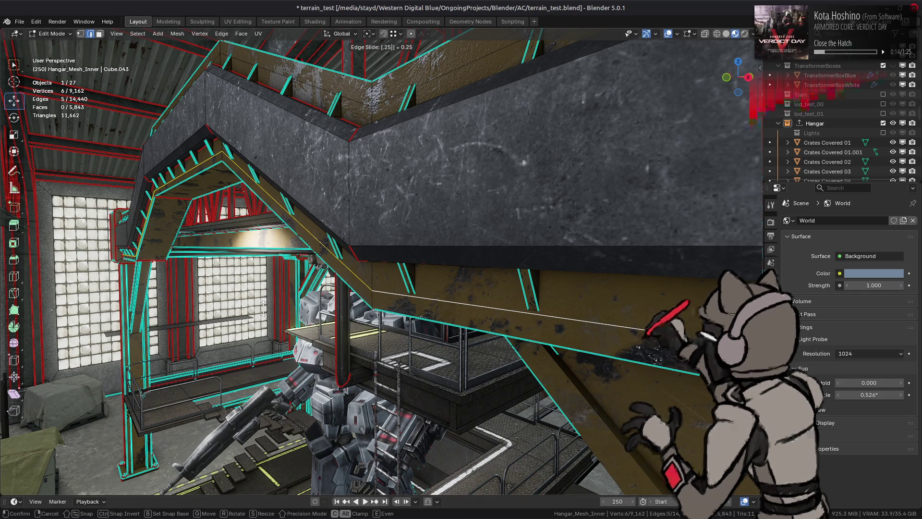
{"action": "key", "text": "BackSpace"}
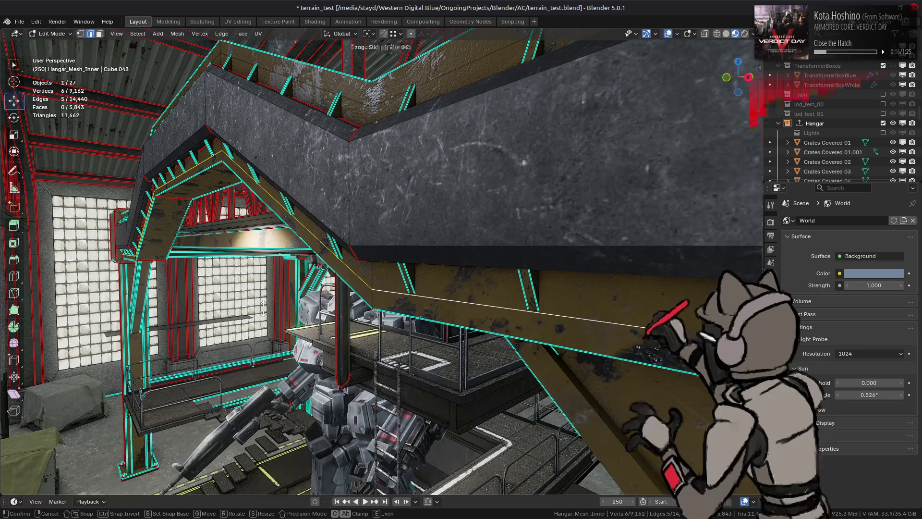
{"action": "type", "text": ".5"}
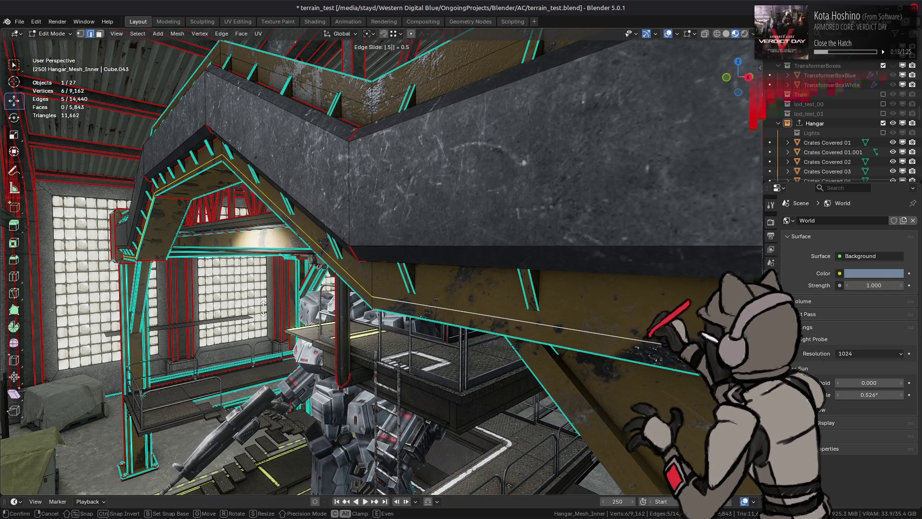
{"action": "left_click", "coordinate": [263, 309]}
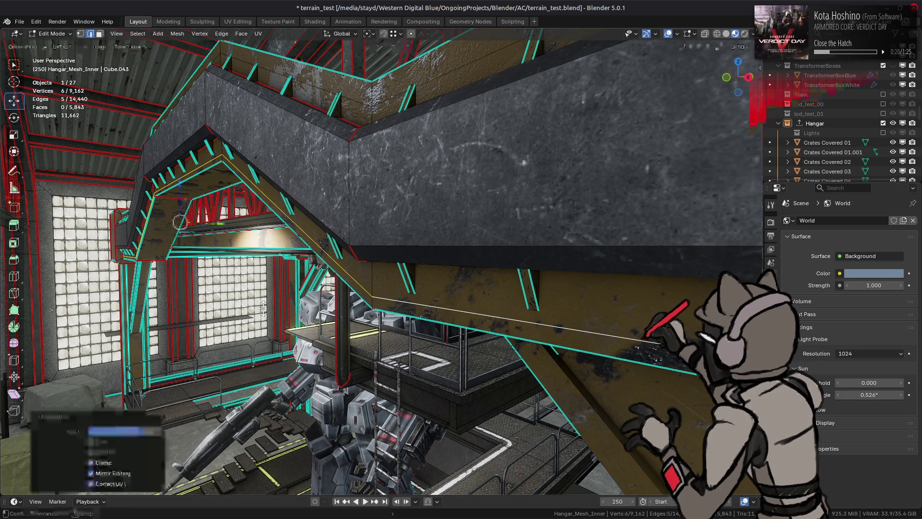
Step: Extrude the beam's face loop outward along normals and return to Object Mode
{"action": "key", "text": "3"}
{"action": "double_click", "coordinate": [371, 302]}
{"action": "right_click", "coordinate": [240, 311]}
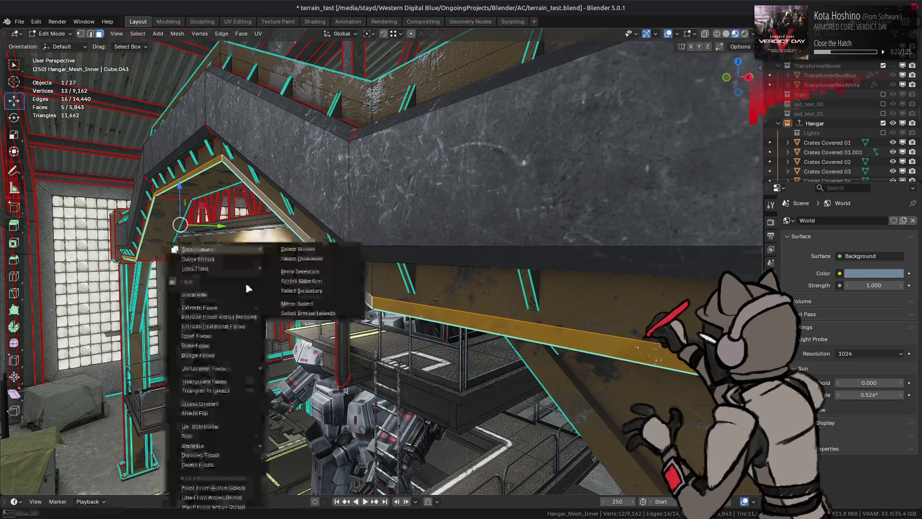
{"action": "left_click", "coordinate": [239, 314]}
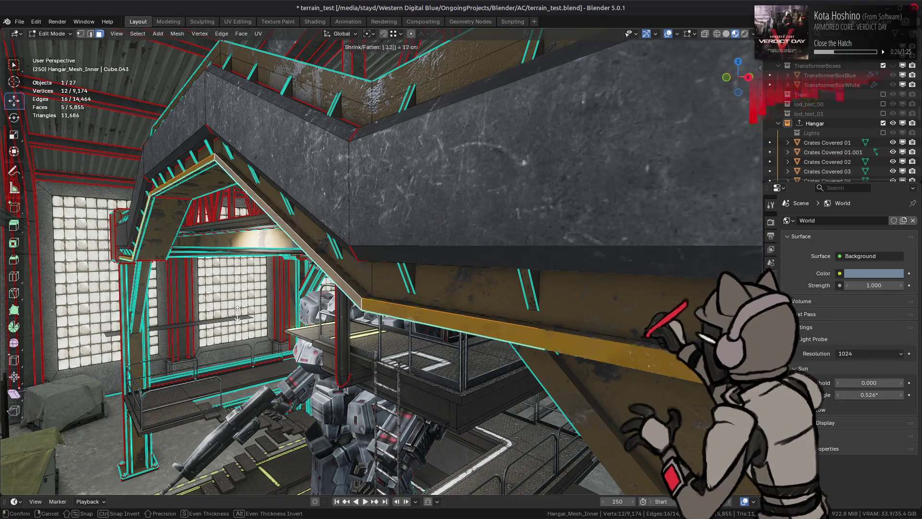
{"action": "left_click", "coordinate": [238, 312]}
{"action": "key", "text": "Tab"}
{"action": "mouse_move", "coordinate": [237, 313]}
{"action": "middle_mouse_down"}
{"action": "mouse_move", "coordinate": [317, 262]}
{"action": "mouse_move", "coordinate": [379, 240]}
{"action": "mouse_move", "coordinate": [264, 269]}
{"action": "mouse_move", "coordinate": [377, 246]}
{"action": "mouse_move", "coordinate": [288, 253]}
{"action": "middle_mouse_up"}
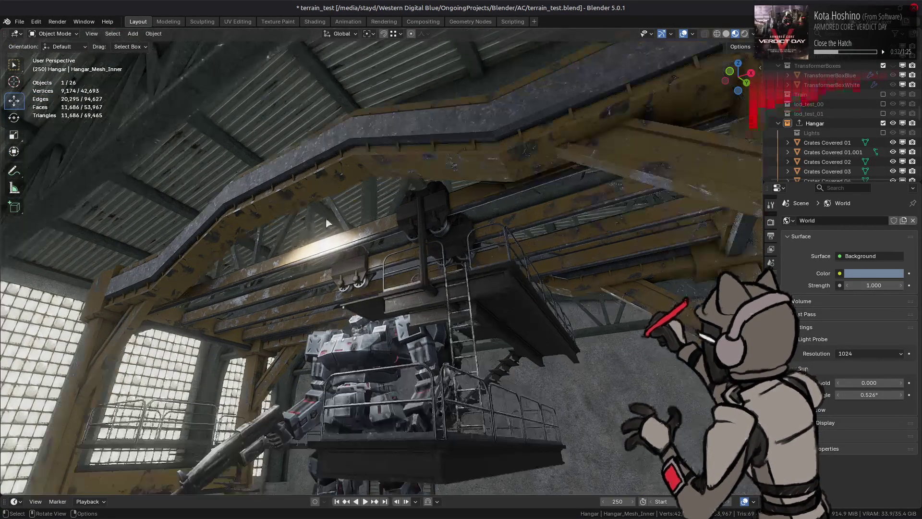
Step: Select the gantry beam's edge loop in Edit Mode and bevel it by 0.0625 m
{"action": "middle_click_drag", "start_coordinate": [295, 244], "coordinate": [301, 251]}
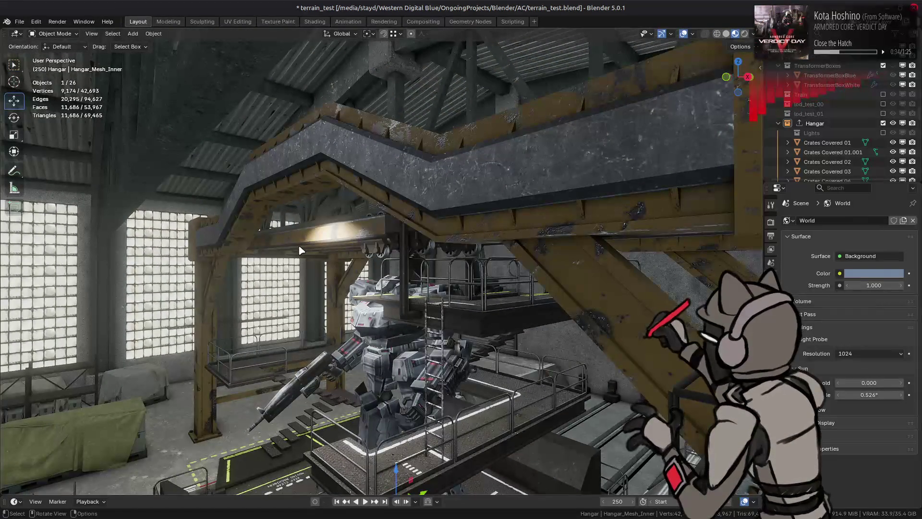
{"action": "scroll", "coordinate": [299, 244], "scroll_direction": "up", "scroll_amount": 4}
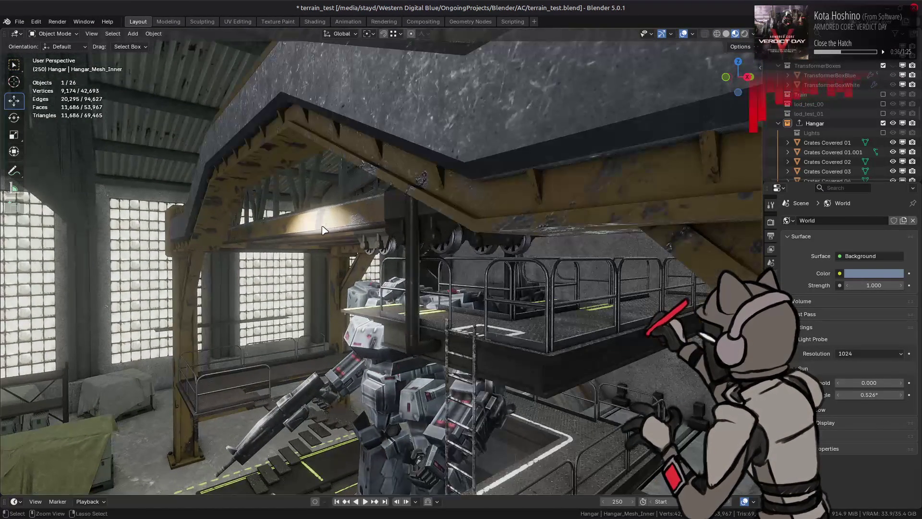
{"action": "key", "text": "Tab"}
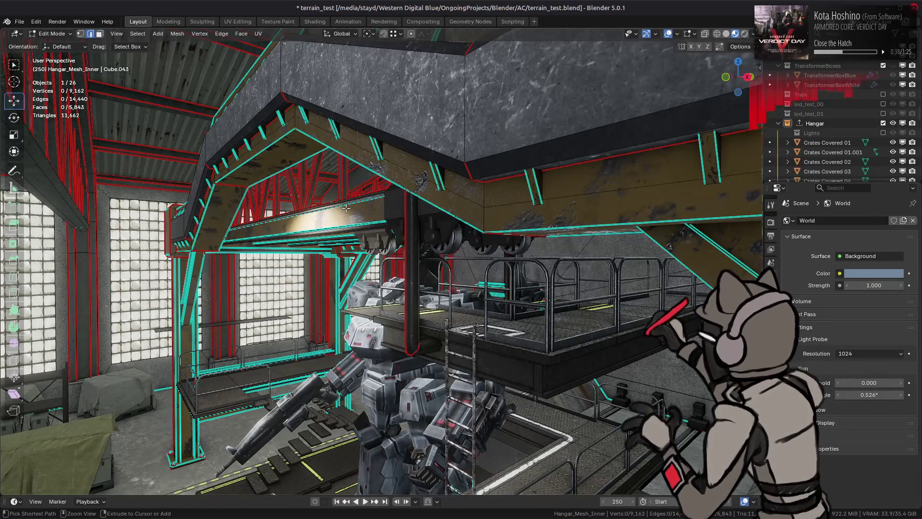
{"action": "middle_click_drag", "start_coordinate": [346, 208], "coordinate": [346, 208]}
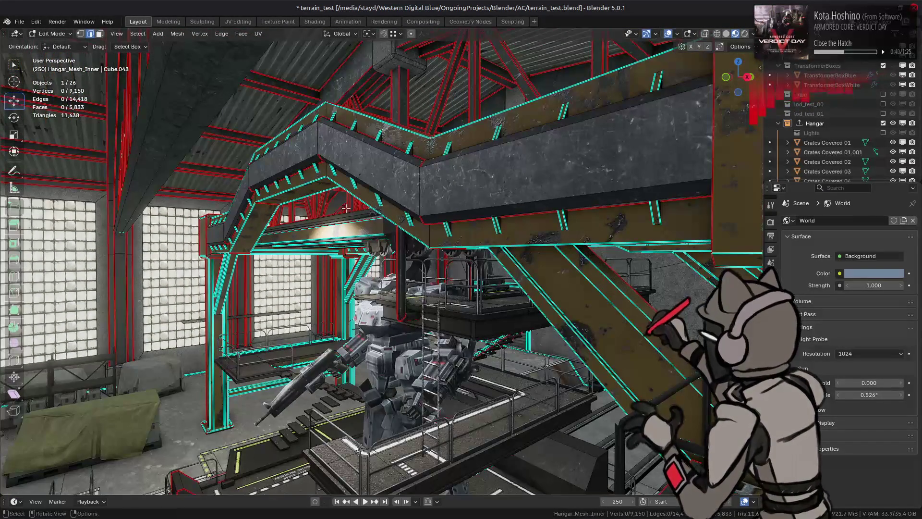
{"action": "left_click", "coordinate": [392, 227], "text": "alt"}
{"action": "mouse_move", "coordinate": [391, 227]}
{"action": "middle_mouse_down"}
{"action": "mouse_move", "coordinate": [372, 216]}
{"action": "mouse_move", "coordinate": [392, 219]}
{"action": "middle_mouse_up"}
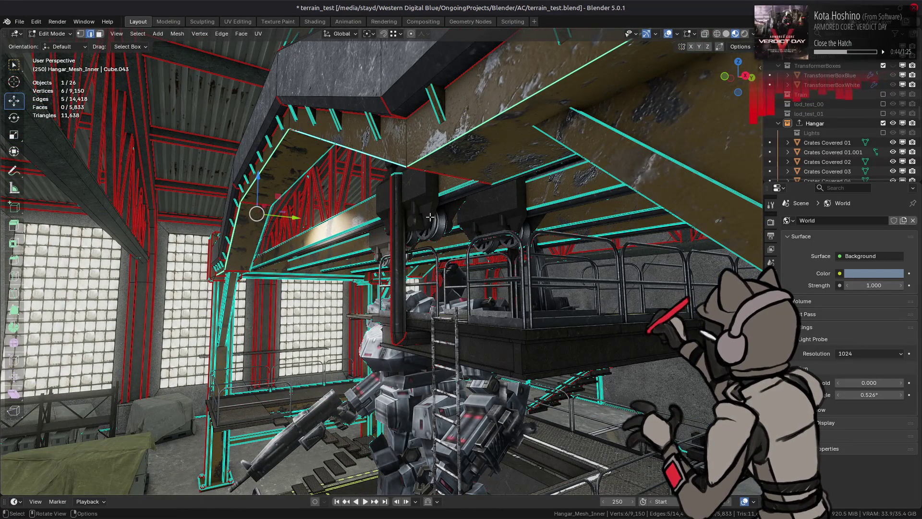
{"action": "key", "text": "ctrl+b"}
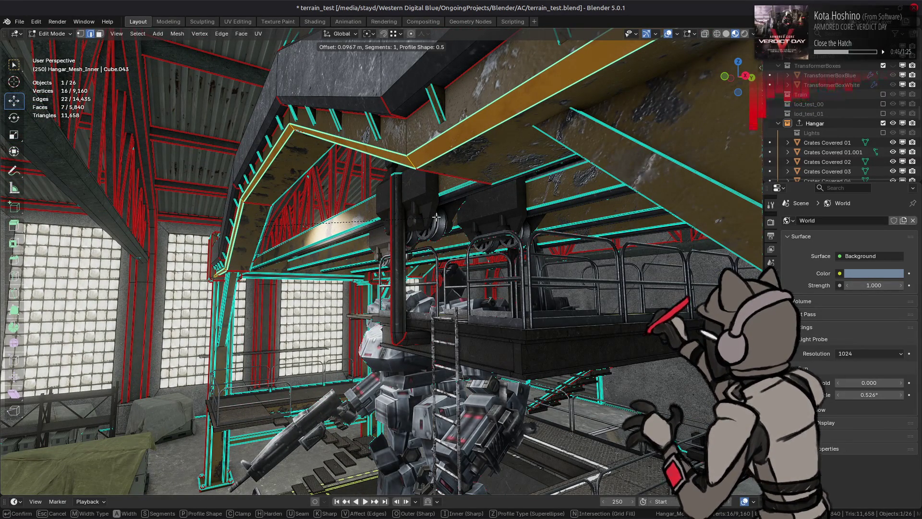
{"action": "type", "text": "0.0625"}
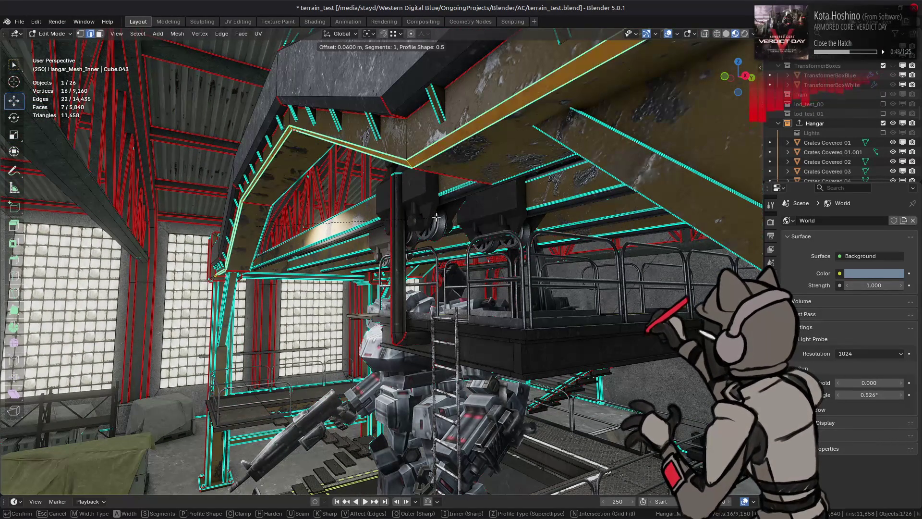
{"action": "key", "text": "Return"}
{"action": "key", "text": "Tab"}
{"action": "mouse_move", "coordinate": [437, 217]}
{"action": "middle_mouse_down"}
{"action": "mouse_move", "coordinate": [558, 199]}
{"action": "mouse_move", "coordinate": [582, 226]}
{"action": "mouse_move", "coordinate": [442, 207]}
{"action": "middle_mouse_up"}
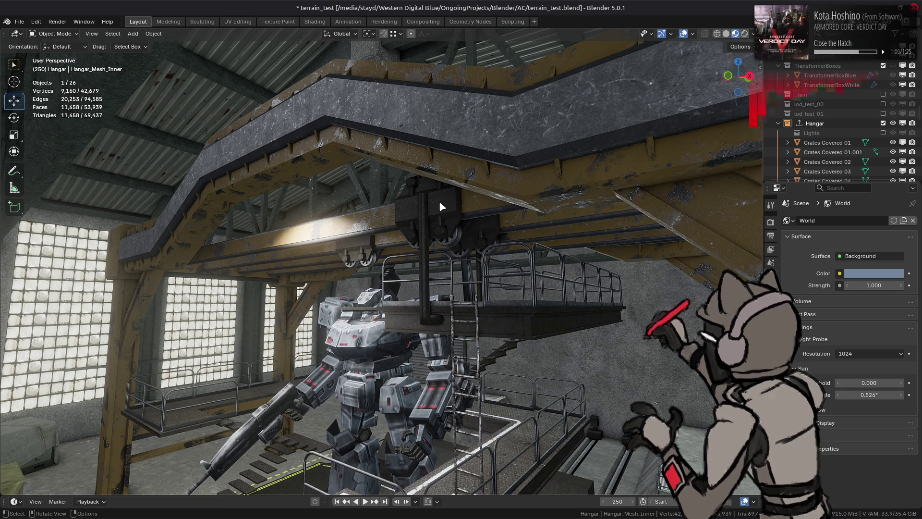
Step: Save terrain_test.blend after briefly checking the hangar mesh in Edit Mode
{"action": "key", "text": "Tab"}
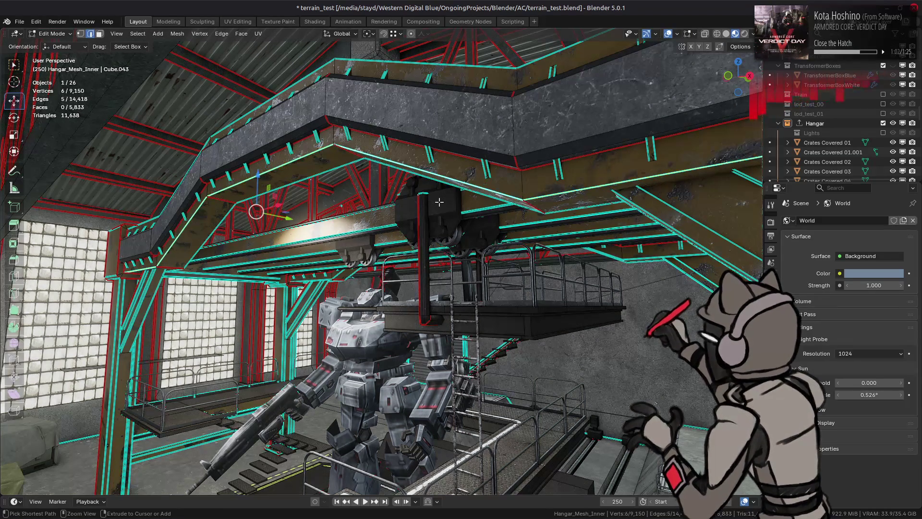
{"action": "scroll", "coordinate": [434, 211], "scroll_direction": "up", "scroll_amount": 2}
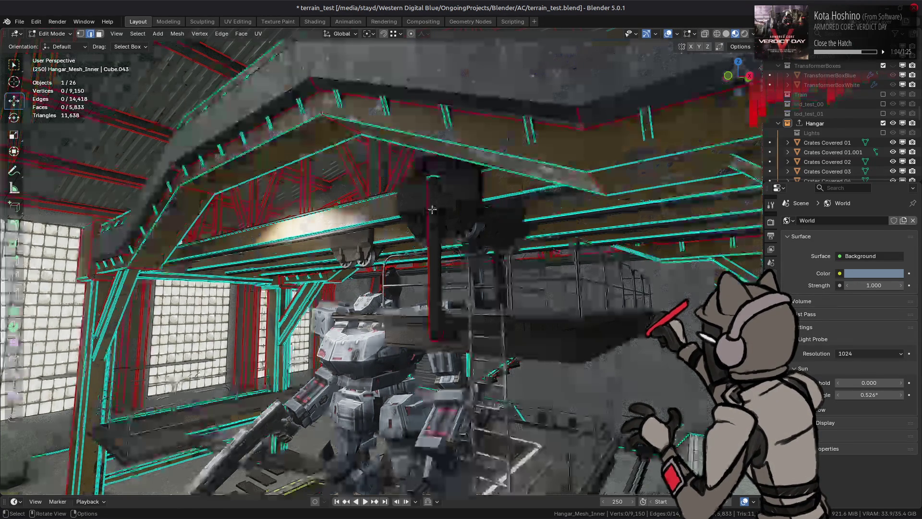
{"action": "key", "text": "Tab"}
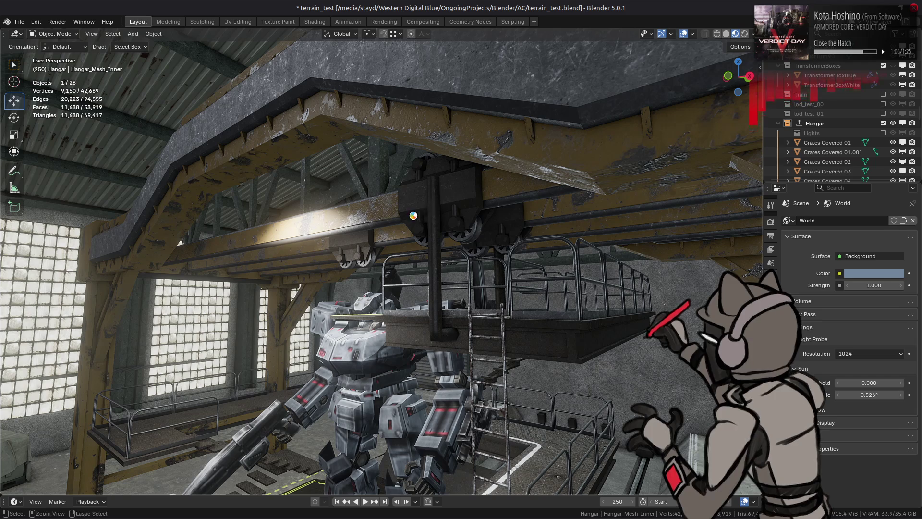
{"action": "key", "text": "ctrl+s"}
{"action": "middle_click_drag", "start_coordinate": [409, 223], "coordinate": [395, 246]}
Step: Show Hangar_Mesh_Inner's Triangulate and WeightedNormal modifiers in the Modifier properties
{"action": "key", "text": "Tab"}
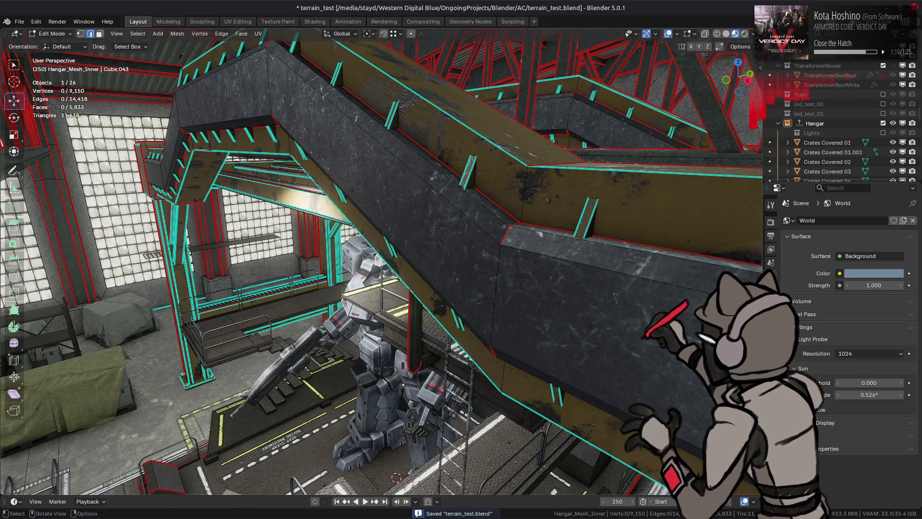
{"action": "left_click", "coordinate": [770, 321]}
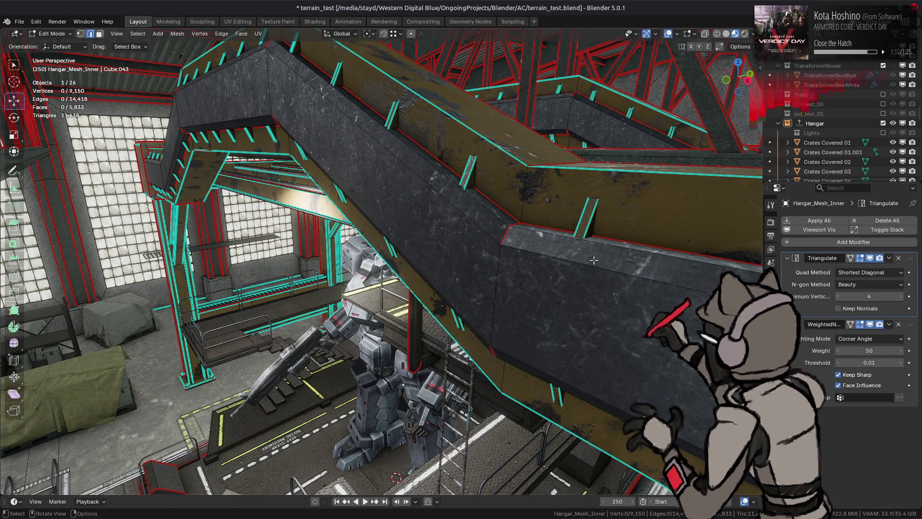
{"action": "key", "text": "Tab"}
{"action": "mouse_move", "coordinate": [498, 206]}
{"action": "middle_mouse_down"}
{"action": "mouse_move", "coordinate": [507, 207]}
{"action": "mouse_move", "coordinate": [419, 226]}
{"action": "mouse_move", "coordinate": [474, 250]}
{"action": "mouse_move", "coordinate": [432, 226]}
{"action": "mouse_move", "coordinate": [379, 226]}
{"action": "mouse_move", "coordinate": [364, 199]}
{"action": "mouse_move", "coordinate": [365, 247]}
{"action": "mouse_move", "coordinate": [471, 253]}
{"action": "mouse_move", "coordinate": [473, 231]}
{"action": "mouse_move", "coordinate": [503, 229]}
{"action": "mouse_move", "coordinate": [485, 154]}
{"action": "middle_mouse_up"}
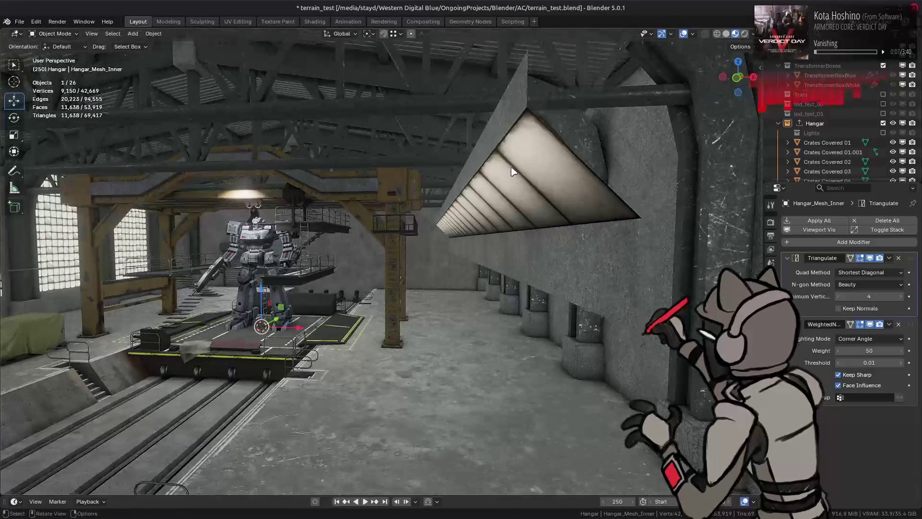
Step: Select the linked faces of the wedge-shaped ceiling light strip and dissolve them
{"action": "key", "text": "Tab"}
{"action": "key", "text": "ctrl+l"}
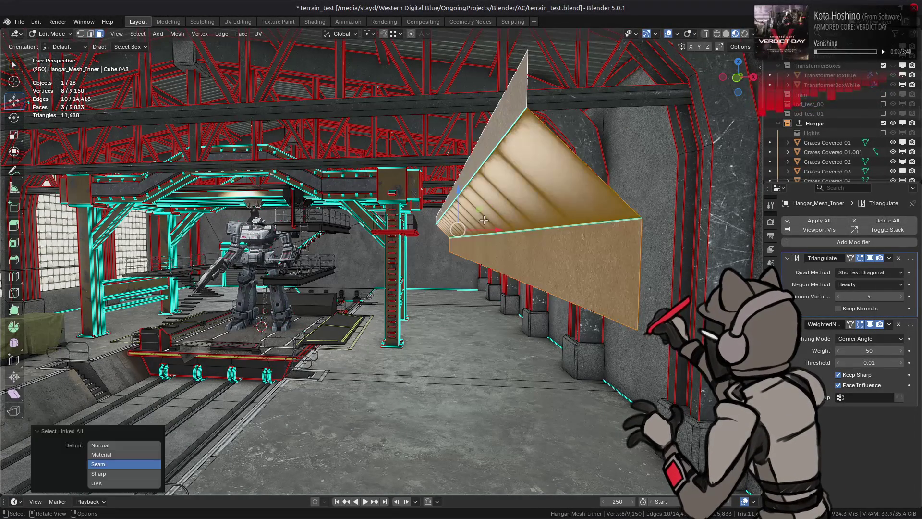
{"action": "right_click", "coordinate": [401, 221]}
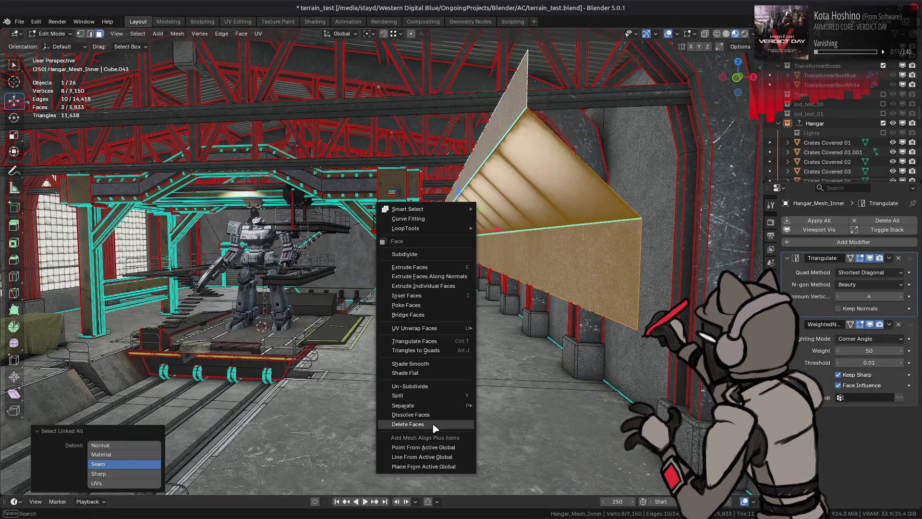
{"action": "left_click", "coordinate": [411, 415]}
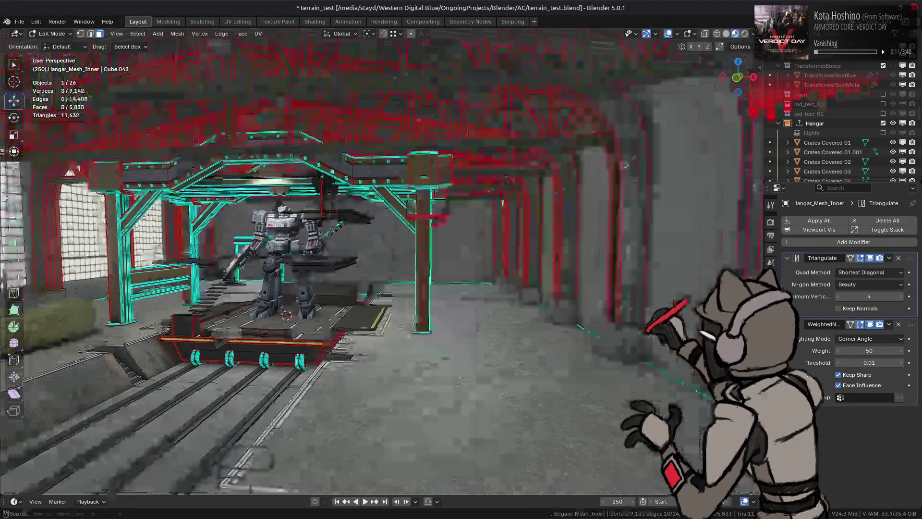
{"action": "key", "text": "Tab"}
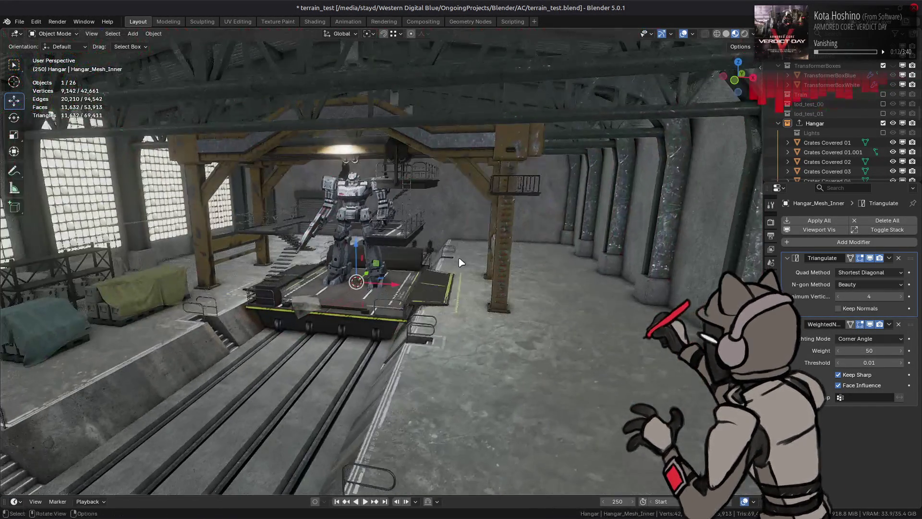
{"action": "mouse_move", "coordinate": [461, 262]}
{"action": "middle_mouse_down"}
{"action": "mouse_move", "coordinate": [531, 251]}
{"action": "mouse_move", "coordinate": [564, 301]}
{"action": "middle_mouse_up"}
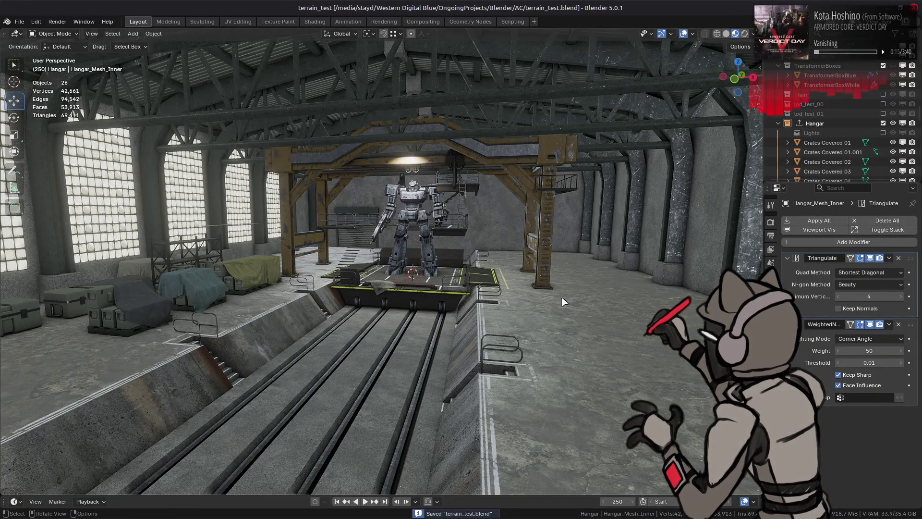
{"action": "scroll", "coordinate": [564, 302], "scroll_direction": "up", "scroll_amount": 5}
{"action": "mouse_move", "coordinate": [564, 302]}
{"action": "middle_mouse_down"}
{"action": "mouse_move", "coordinate": [452, 292]}
{"action": "mouse_move", "coordinate": [448, 281]}
{"action": "mouse_move", "coordinate": [361, 246]}
{"action": "mouse_move", "coordinate": [392, 247]}
{"action": "mouse_move", "coordinate": [333, 244]}
{"action": "mouse_move", "coordinate": [476, 252]}
{"action": "mouse_move", "coordinate": [409, 245]}
{"action": "mouse_move", "coordinate": [587, 239]}
{"action": "mouse_move", "coordinate": [507, 231]}
{"action": "mouse_move", "coordinate": [493, 213]}
{"action": "middle_mouse_up"}
Step: Make Hangar_Mesh_Inner the active object and enter its Edit Mode
{"action": "left_click", "coordinate": [533, 167]}
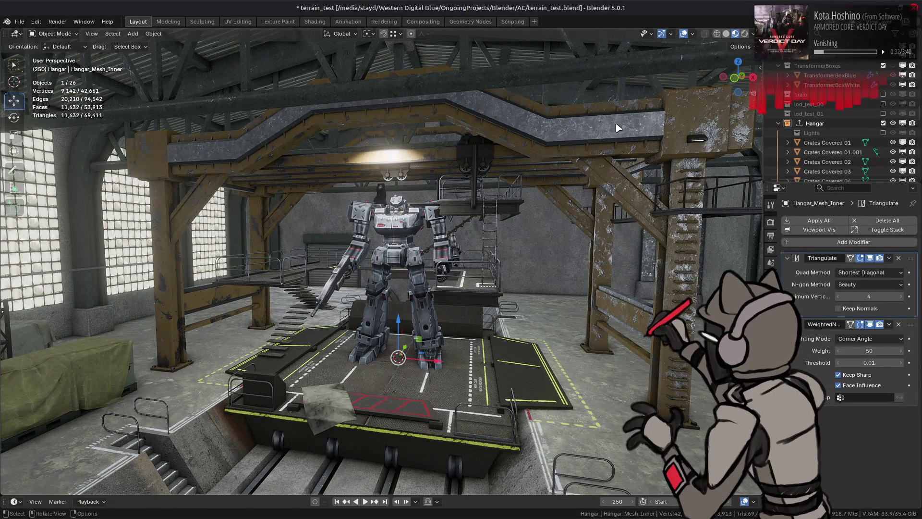
{"action": "key", "text": "KP_Decimal"}
{"action": "left_click", "coordinate": [836, 116]}
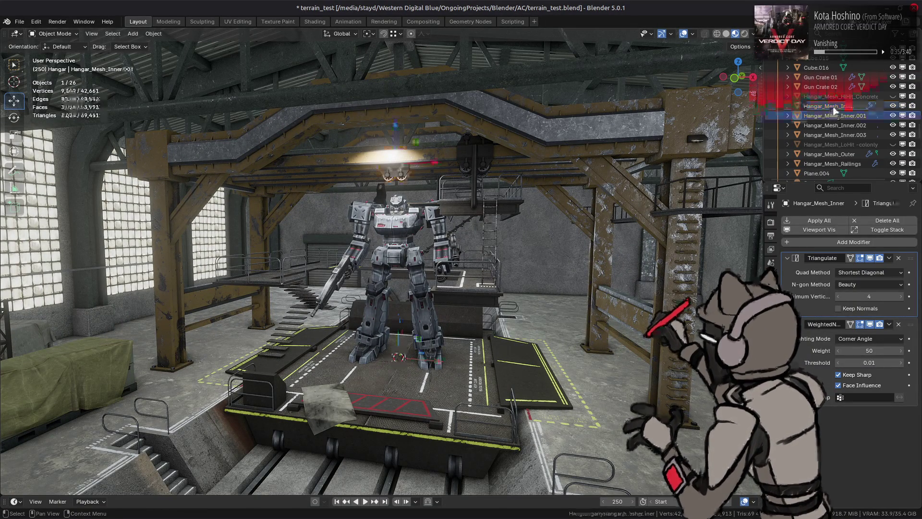
{"action": "left_click", "coordinate": [836, 135]}
{"action": "mouse_move", "coordinate": [606, 183]}
{"action": "middle_mouse_down"}
{"action": "mouse_move", "coordinate": [550, 180]}
{"action": "mouse_move", "coordinate": [541, 158]}
{"action": "middle_mouse_up"}
{"action": "left_click", "coordinate": [541, 158]}
{"action": "key", "text": "Tab"}
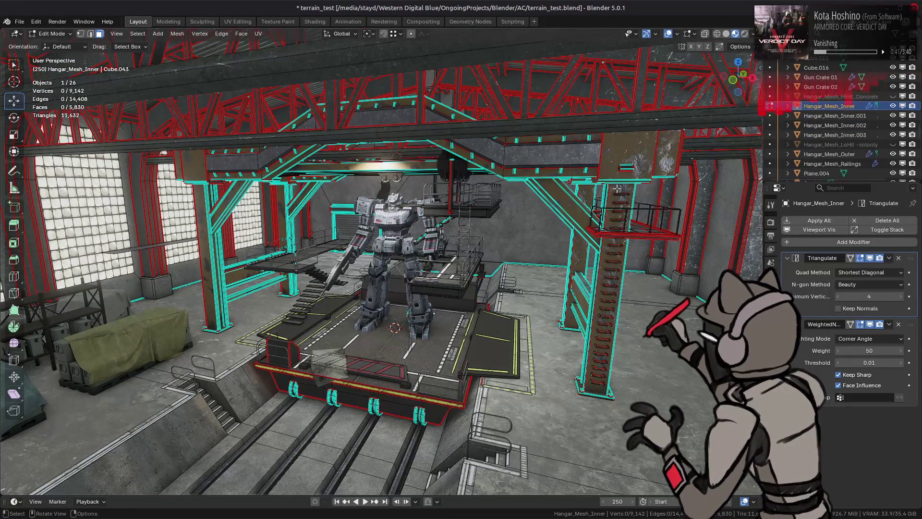
Step: Select the gantry faces using the metal_painted_yellow_01 material
{"action": "left_click", "coordinate": [771, 386]}
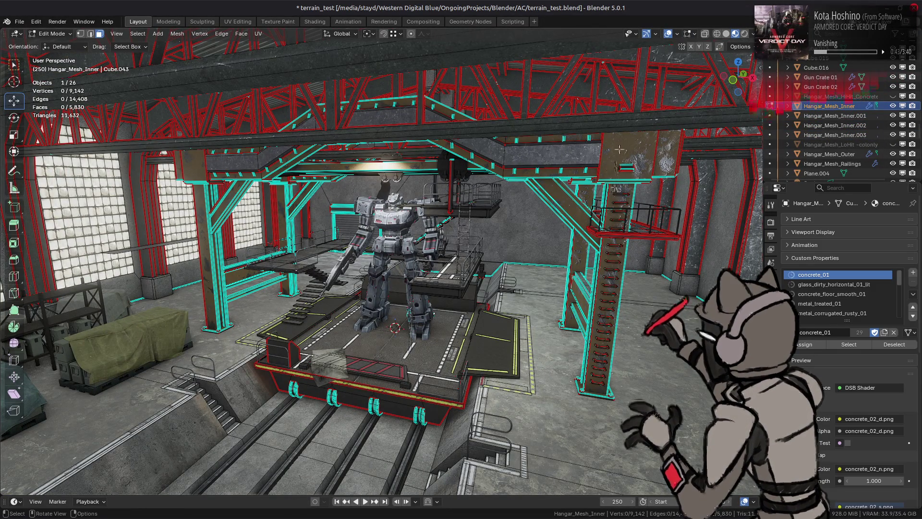
{"action": "scroll", "coordinate": [841, 298], "scroll_direction": "down", "scroll_amount": 5}
{"action": "left_click", "coordinate": [830, 313]}
{"action": "left_click", "coordinate": [849, 344]}
{"action": "middle_click_drag", "start_coordinate": [288, 250], "coordinate": [240, 245]}
{"action": "left_click", "coordinate": [800, 276]}
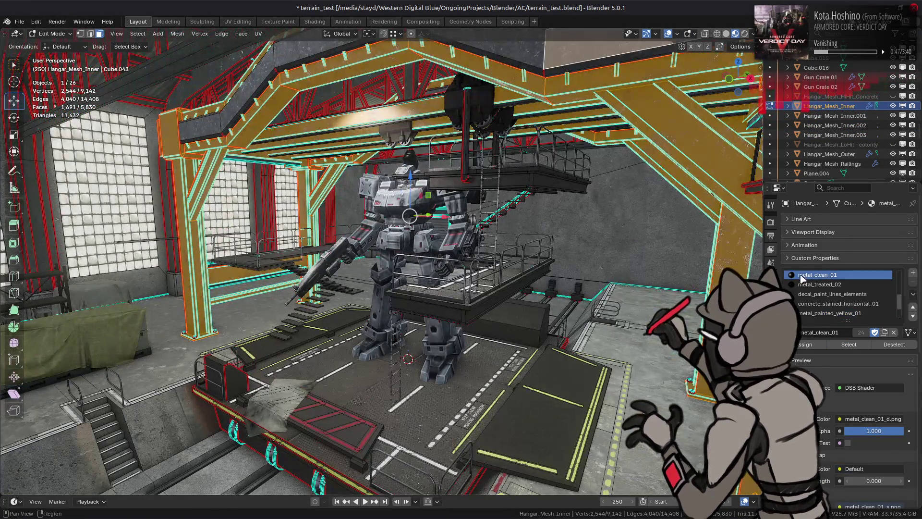
{"action": "left_click", "coordinate": [849, 345]}
{"action": "key", "text": "ctrl+z"}
{"action": "mouse_move", "coordinate": [544, 288]}
{"action": "middle_mouse_down"}
{"action": "mouse_move", "coordinate": [483, 157]}
{"action": "mouse_move", "coordinate": [384, 162]}
{"action": "middle_mouse_up"}
{"action": "scroll", "coordinate": [465, 158], "scroll_direction": "up", "scroll_amount": 5}
Step: Extend the selection to linked gantry faces and add the small box faces
{"action": "key", "text": "ctrl+l"}
{"action": "scroll", "coordinate": [348, 228], "scroll_direction": "up", "scroll_amount": 5}
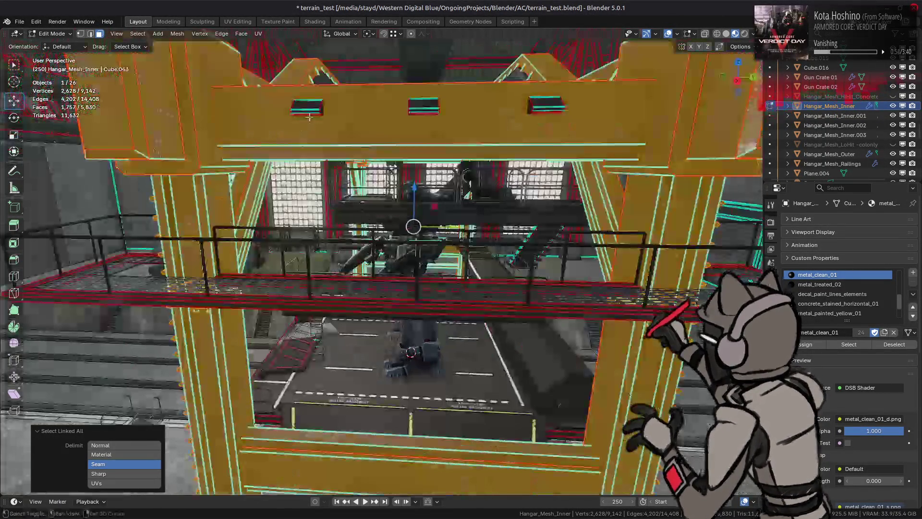
{"action": "left_click", "coordinate": [392, 109], "text": "shift"}
{"action": "left_click", "coordinate": [417, 105], "text": "shift"}
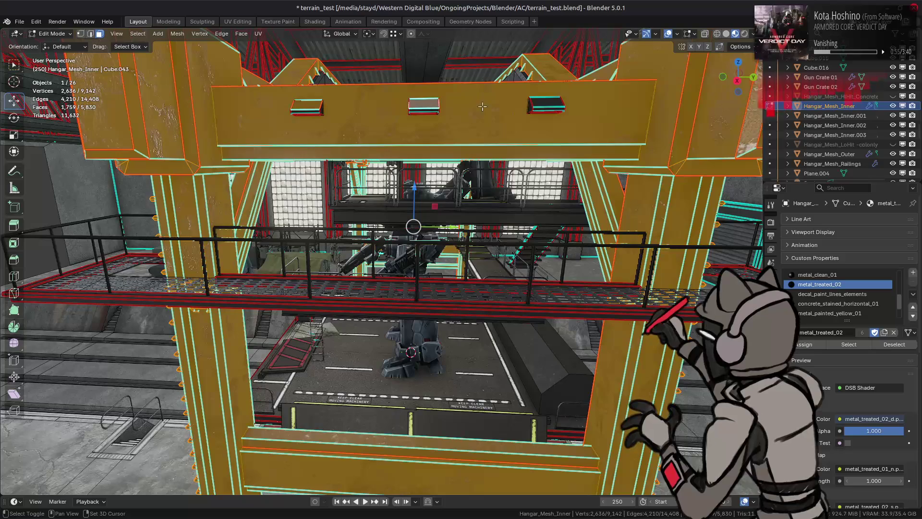
{"action": "left_click", "coordinate": [539, 104], "text": "shift"}
{"action": "scroll", "coordinate": [841, 294], "scroll_direction": "down", "scroll_amount": 3}
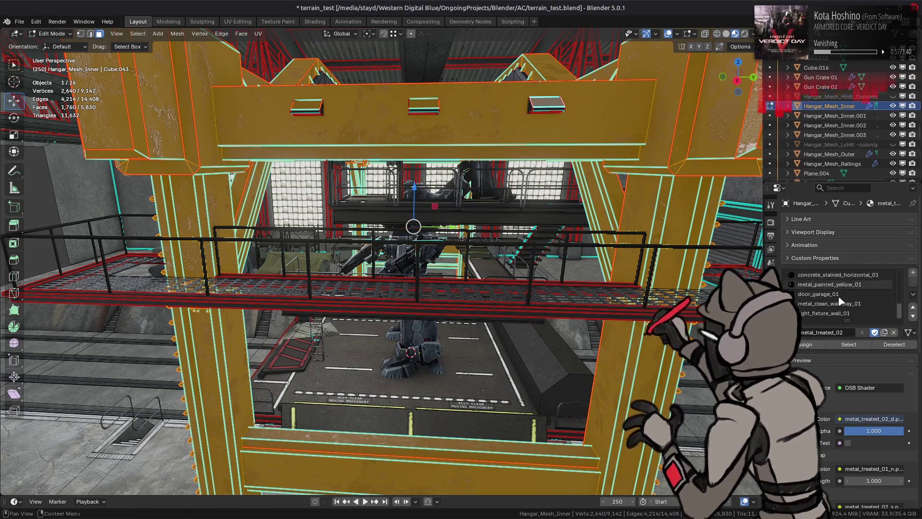
{"action": "middle_click_drag", "start_coordinate": [528, 250], "coordinate": [448, 256]}
{"action": "scroll", "coordinate": [448, 255], "scroll_direction": "up", "scroll_amount": 5}
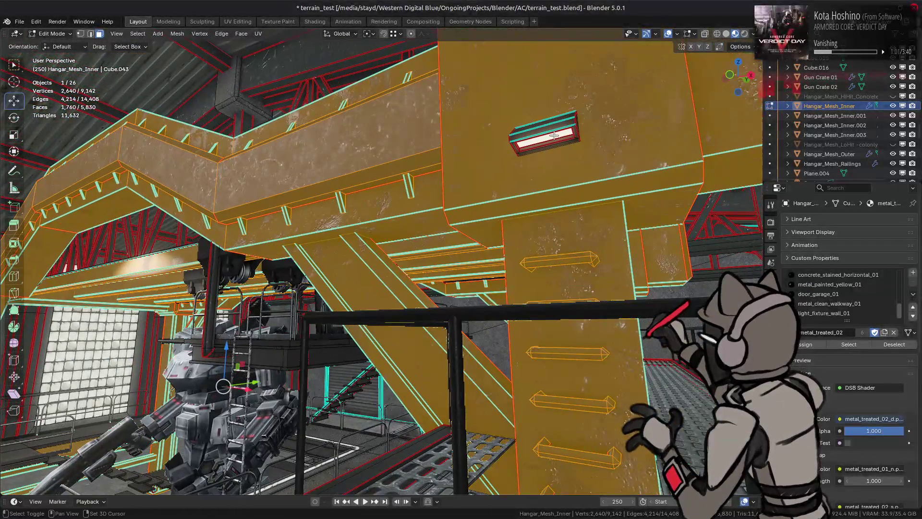
Step: Add the light_fixture_wall_01 faces and grow to all connected geometry with Seam delimit off
{"action": "left_click", "coordinate": [824, 313]}
{"action": "left_click", "coordinate": [849, 345]}
{"action": "key", "text": "ctrl+l"}
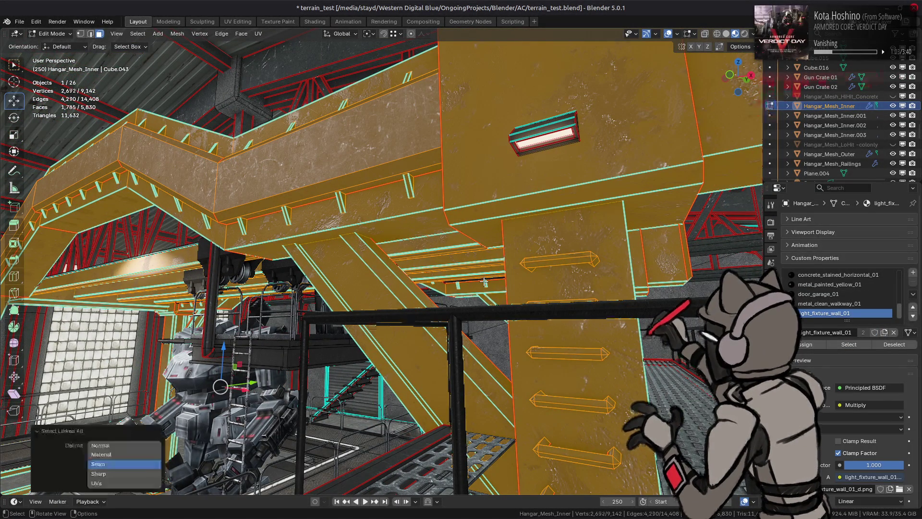
{"action": "left_click", "coordinate": [124, 464]}
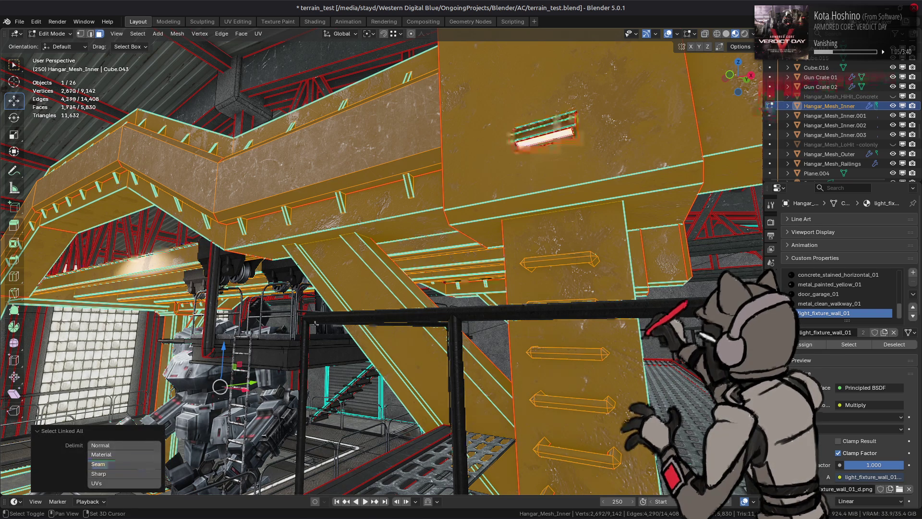
{"action": "mouse_move", "coordinate": [399, 250]}
{"action": "middle_mouse_down"}
{"action": "mouse_move", "coordinate": [398, 189]}
{"action": "mouse_move", "coordinate": [445, 186]}
{"action": "middle_mouse_up"}
Step: Hide and reveal the gantry, then add the metal_clean_01 faces to the selection
{"action": "key", "text": "h"}
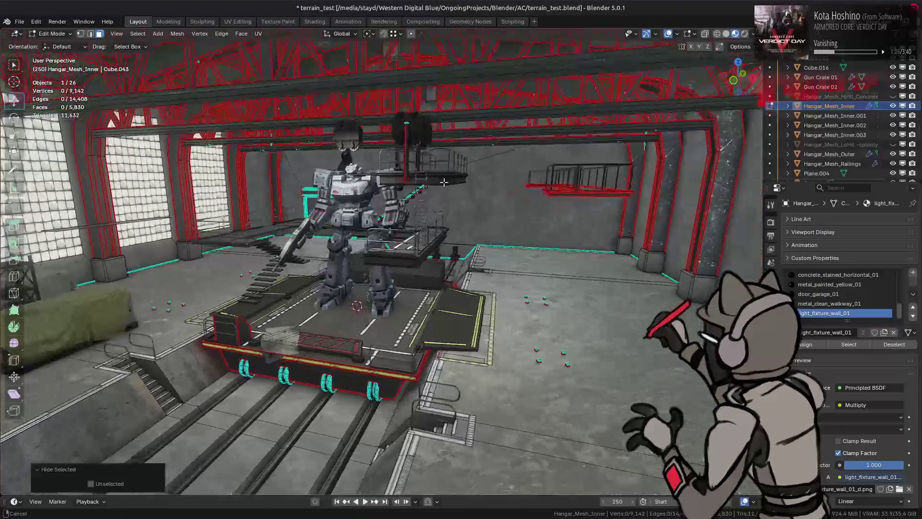
{"action": "key", "text": "alt+h"}
{"action": "scroll", "coordinate": [552, 331], "scroll_direction": "up", "scroll_amount": 10}
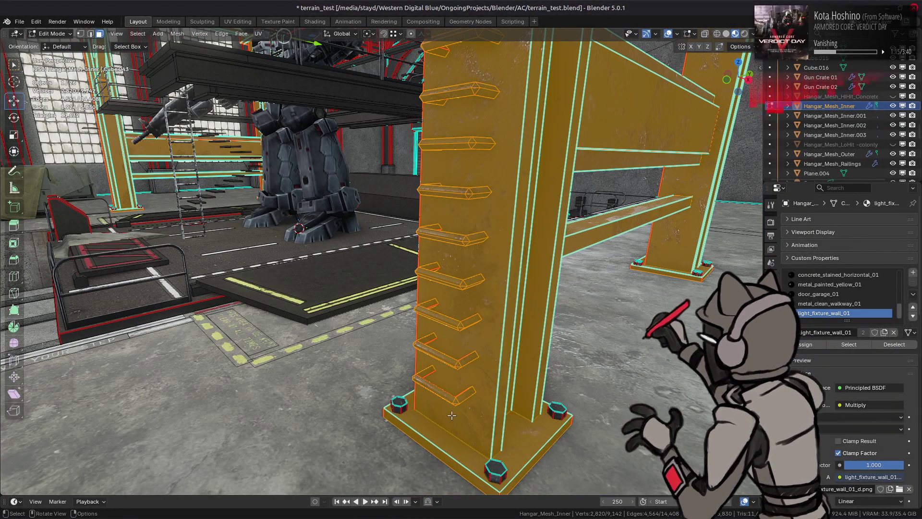
{"action": "left_click", "coordinate": [407, 407], "text": "shift"}
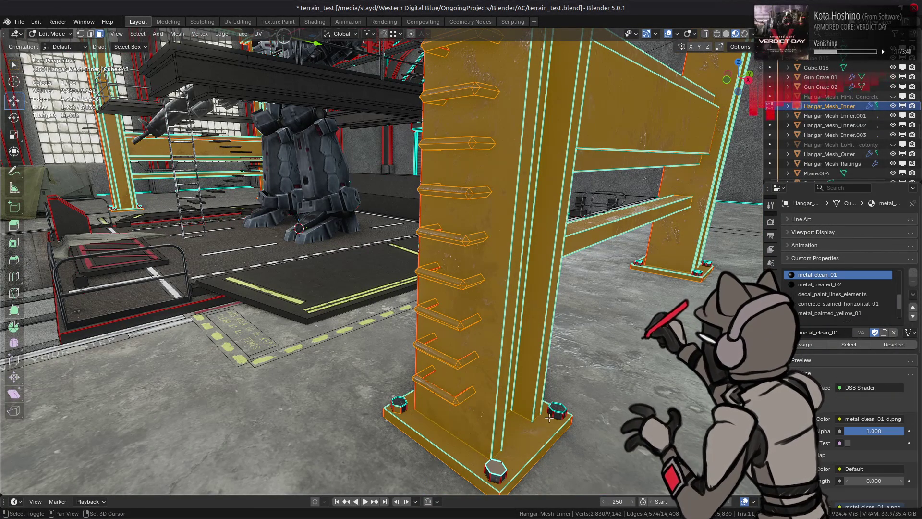
{"action": "left_click", "coordinate": [848, 350]}
{"action": "scroll", "coordinate": [433, 288], "scroll_direction": "down", "scroll_amount": 5}
{"action": "middle_click_drag", "start_coordinate": [365, 298], "coordinate": [464, 315]}
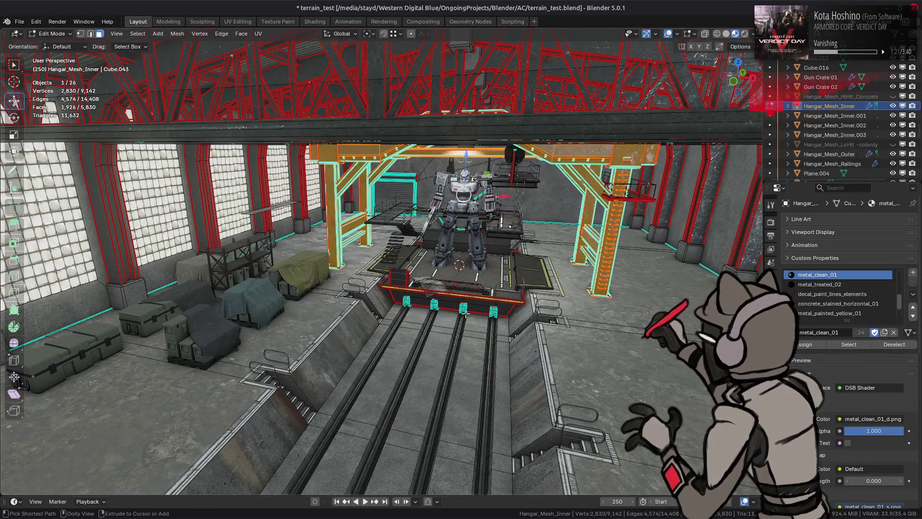
Step: Refine the gantry selection in front orthographic view and verify it by hiding and revealing
{"action": "key", "text": "KP_1"}
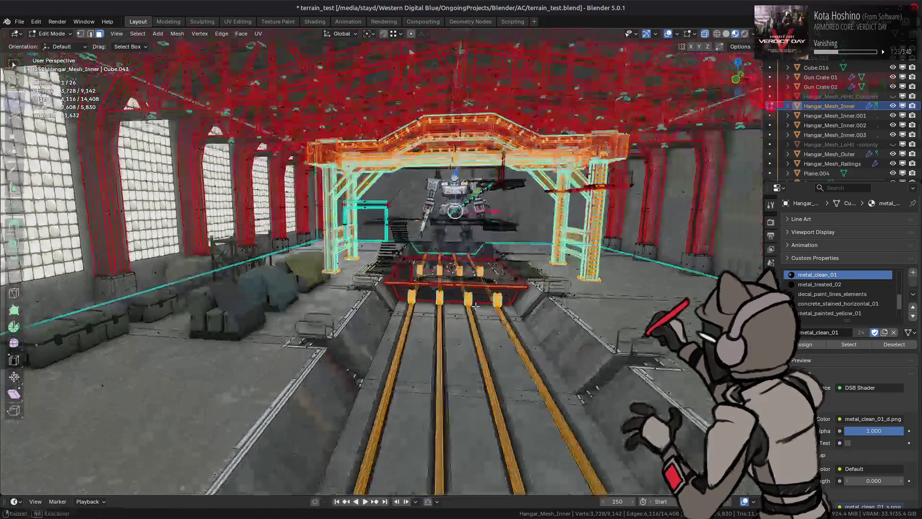
{"action": "left_click_drag", "start_coordinate": [533, 342], "coordinate": [440, 268]}
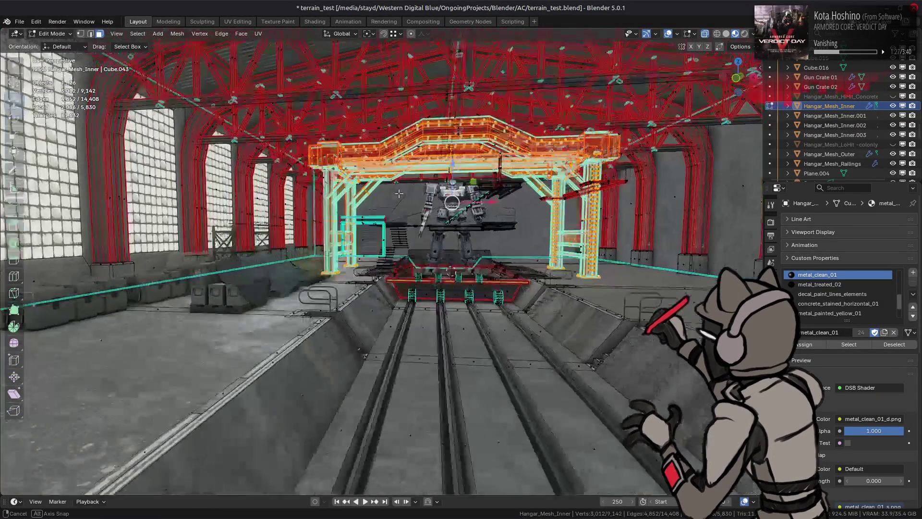
{"action": "middle_click_drag", "start_coordinate": [398, 194], "coordinate": [346, 214]}
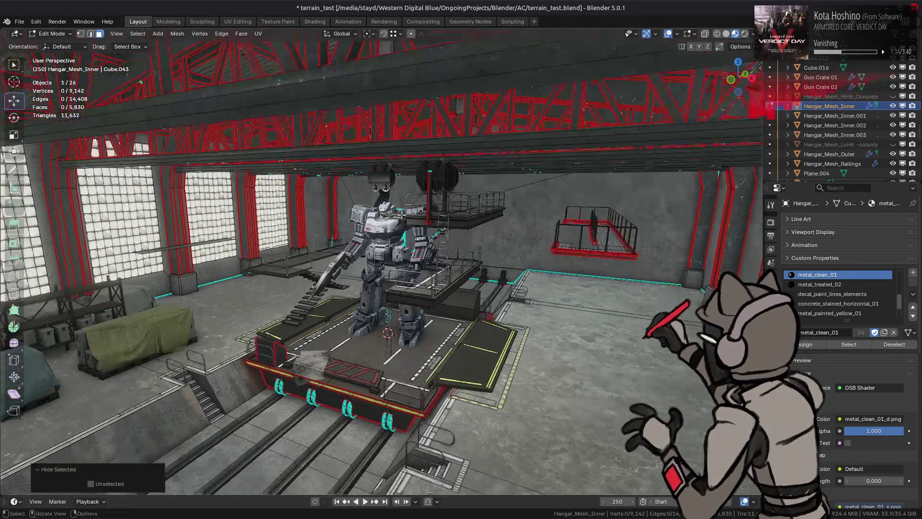
{"action": "mouse_move", "coordinate": [402, 216]}
{"action": "middle_mouse_down"}
{"action": "mouse_move", "coordinate": [416, 207]}
{"action": "mouse_move", "coordinate": [368, 238]}
{"action": "mouse_move", "coordinate": [434, 216]}
{"action": "mouse_move", "coordinate": [365, 215]}
{"action": "mouse_move", "coordinate": [403, 234]}
{"action": "middle_mouse_up"}
{"action": "scroll", "coordinate": [416, 207], "scroll_direction": "up", "scroll_amount": 3}
{"action": "key", "text": "l"}
{"action": "key", "text": "h"}
{"action": "key", "text": "alt+h"}
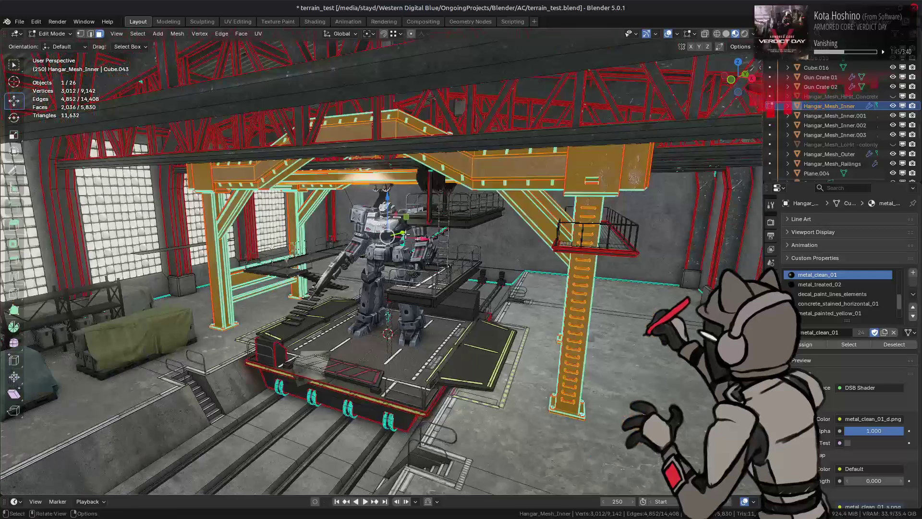
{"action": "scroll", "coordinate": [403, 233], "scroll_direction": "up", "scroll_amount": 2}
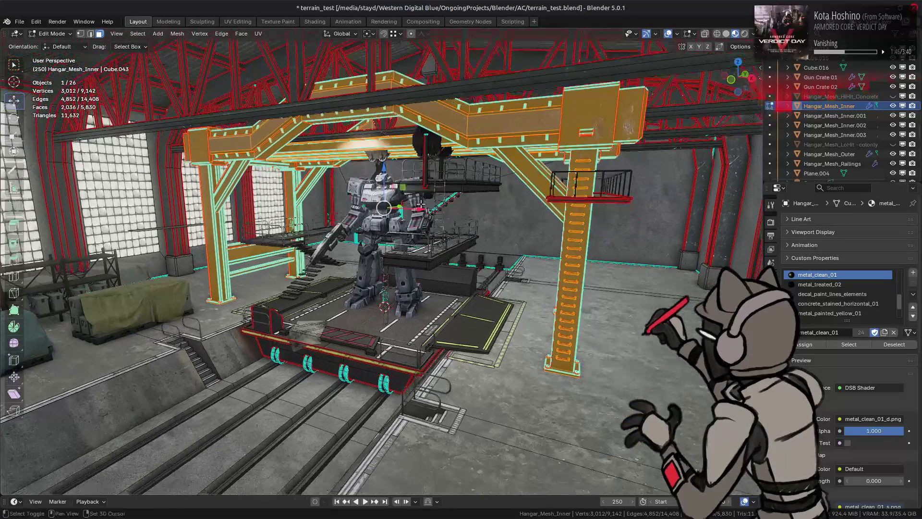
Step: Separate the selected gantry into its own object, Hangar_Mesh_Inner.004
{"action": "left_click", "coordinate": [177, 33]}
{"action": "mouse_move", "coordinate": [212, 119]}
{"action": "left_click", "coordinate": [288, 120]}
{"action": "left_click", "coordinate": [52, 34]}
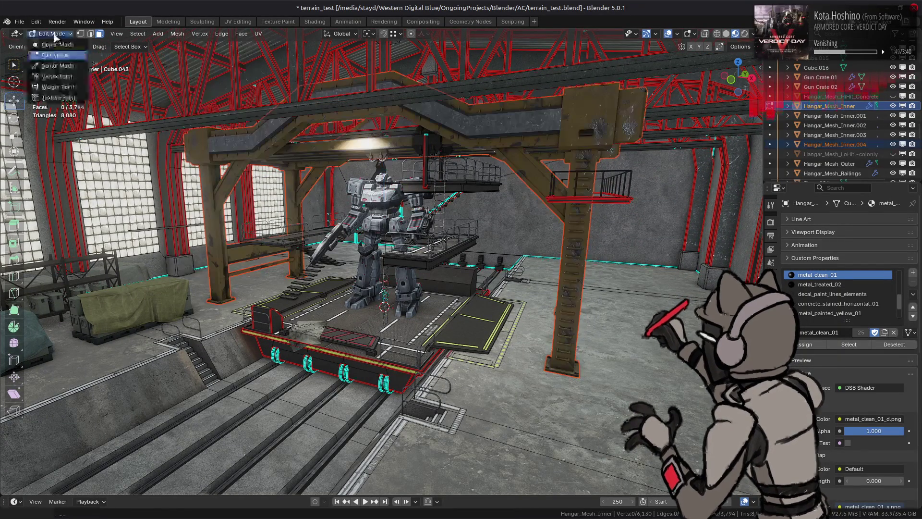
Step: Back in Object Mode, rename Hangar_Mesh_Inner.004 to Gantry
{"action": "left_click", "coordinate": [57, 45]}
{"action": "key", "text": "alt+a"}
{"action": "left_click", "coordinate": [540, 131]}
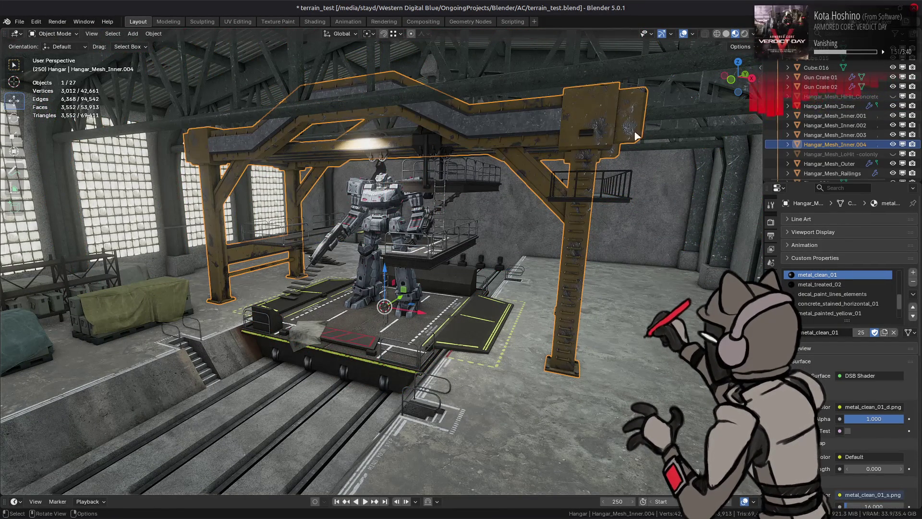
{"action": "scroll", "coordinate": [831, 145], "scroll_direction": "down", "scroll_amount": 2}
{"action": "double_click", "coordinate": [864, 107]}
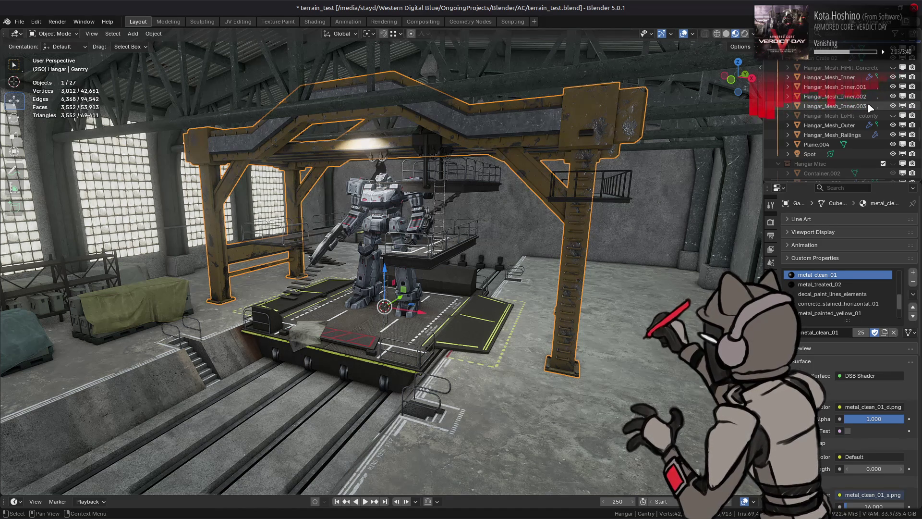
{"action": "scroll", "coordinate": [870, 108], "scroll_direction": "up", "scroll_amount": 3}
Step: Deselect everything and save terrain_test.blend
{"action": "key", "text": "alt+a"}
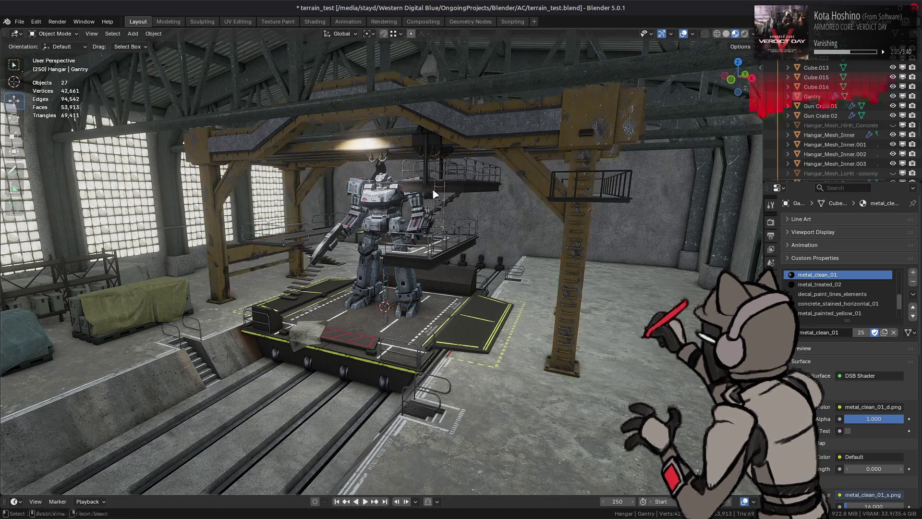
{"action": "key", "text": "ctrl+s"}
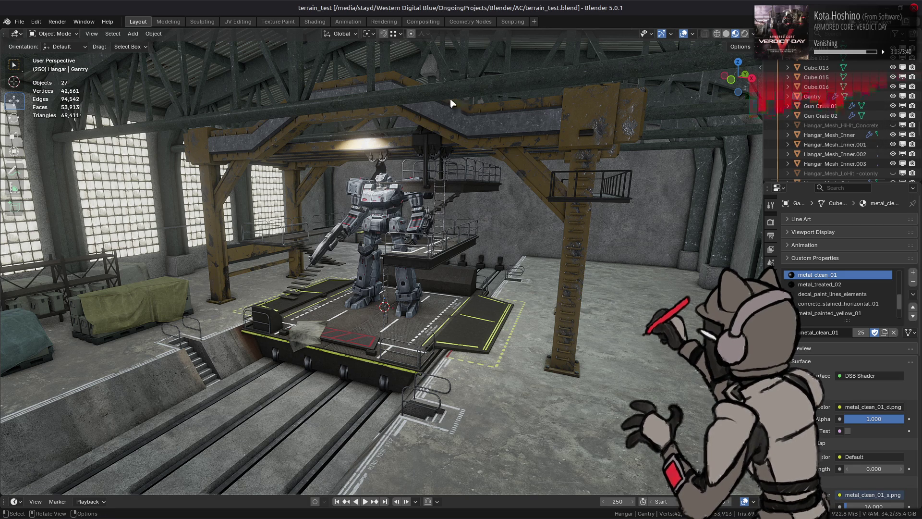
{"action": "left_click", "coordinate": [503, 133]}
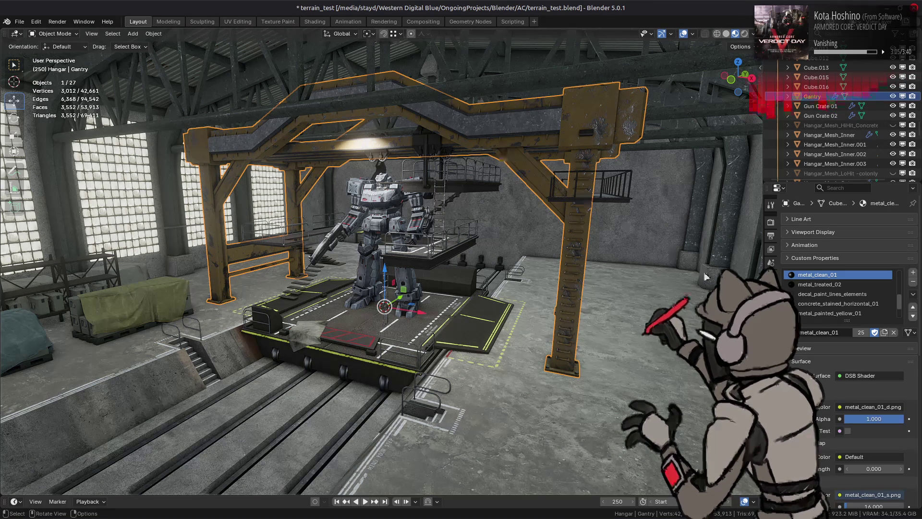
Step: Try a uniform 0.75 scale on the Gantry, then undo it
{"action": "left_click", "coordinate": [771, 302]}
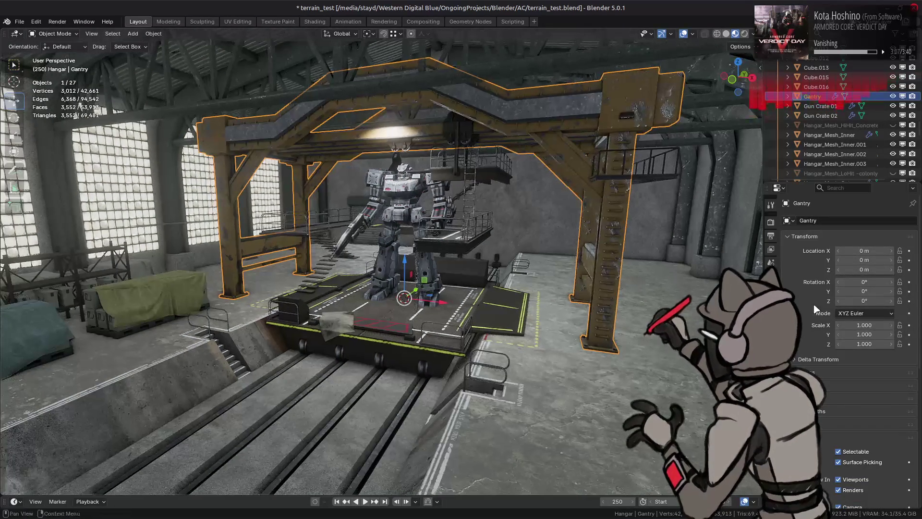
{"action": "key", "text": "s"}
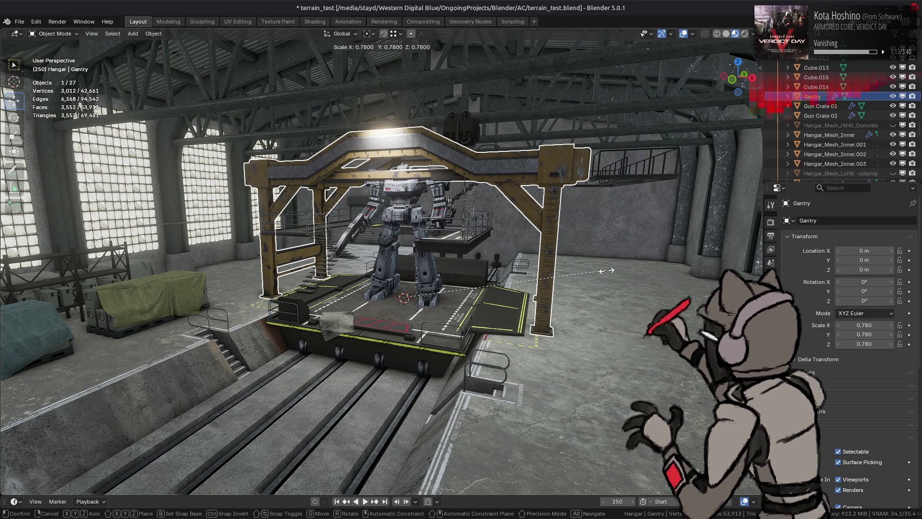
{"action": "type", "text": "0.75"}
{"action": "key", "text": "Return"}
{"action": "mouse_move", "coordinate": [606, 270]}
{"action": "middle_mouse_down"}
{"action": "mouse_move", "coordinate": [496, 265]}
{"action": "mouse_move", "coordinate": [555, 275]}
{"action": "middle_mouse_up"}
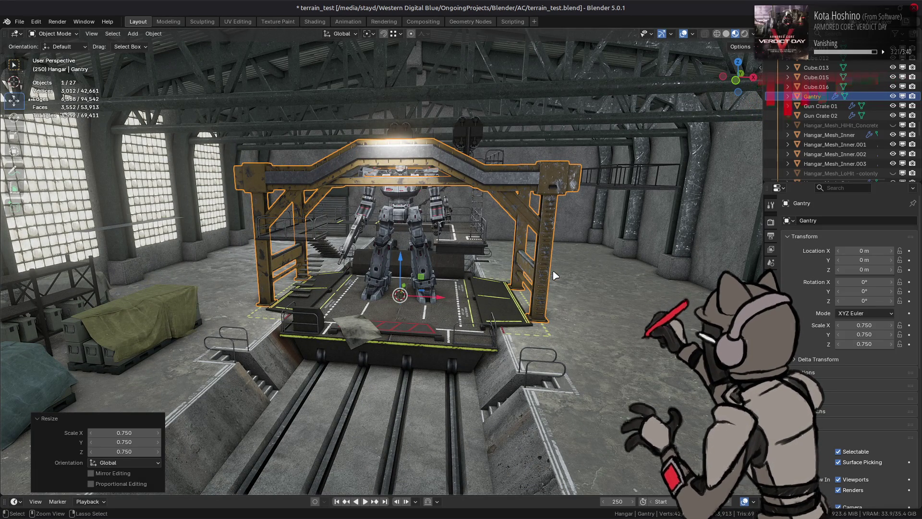
{"action": "key", "text": "ctrl+z"}
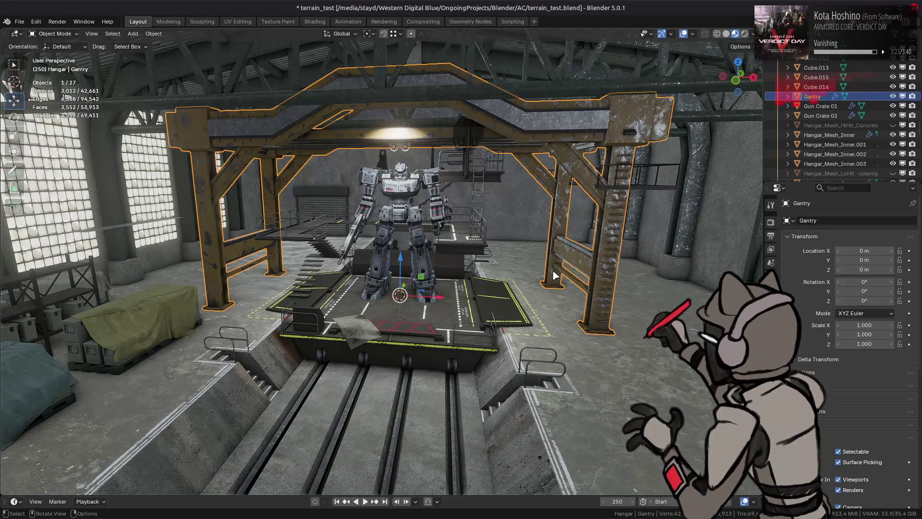
Step: Scale the Gantry uniformly to 0.8 with its Z height at 0.9
{"action": "type", "text": "s.8"}
{"action": "key", "text": "Return"}
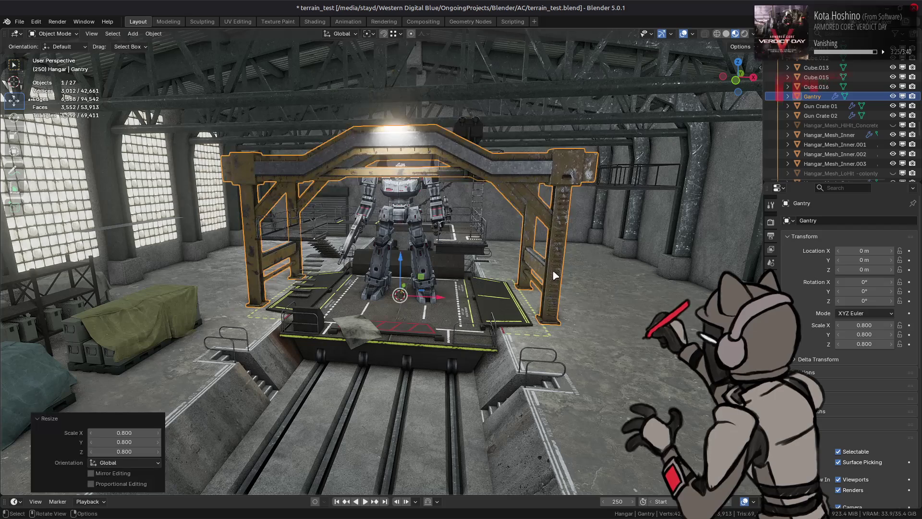
{"action": "mouse_move", "coordinate": [531, 233]}
{"action": "middle_mouse_down"}
{"action": "mouse_move", "coordinate": [550, 228]}
{"action": "mouse_move", "coordinate": [525, 234]}
{"action": "mouse_move", "coordinate": [533, 240]}
{"action": "middle_mouse_up"}
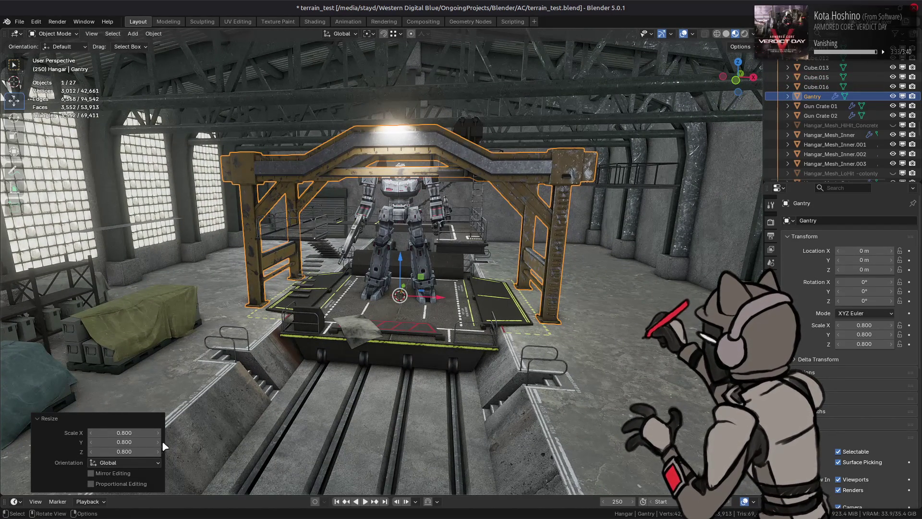
{"action": "left_click_drag", "start_coordinate": [123, 451], "coordinate": [124, 446]}
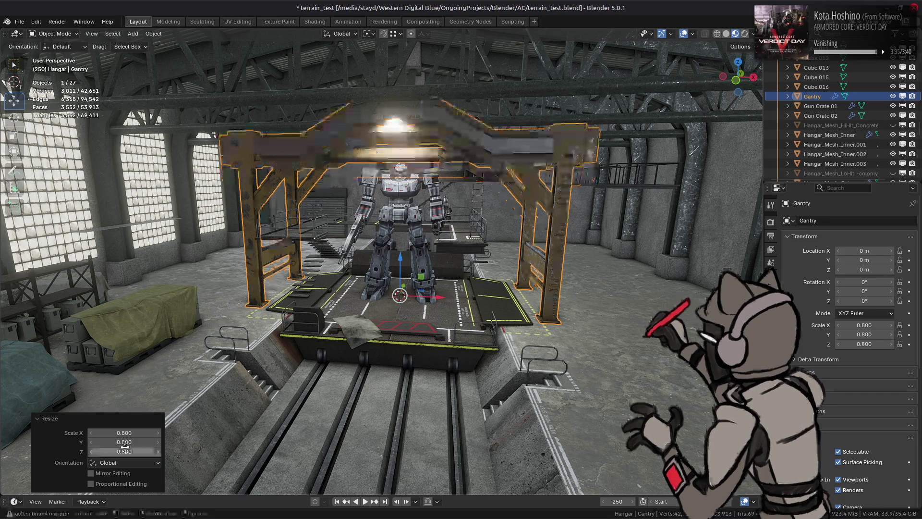
{"action": "mouse_move", "coordinate": [461, 271]}
{"action": "middle_mouse_down"}
{"action": "mouse_move", "coordinate": [468, 273]}
{"action": "mouse_move", "coordinate": [429, 270]}
{"action": "middle_mouse_up"}
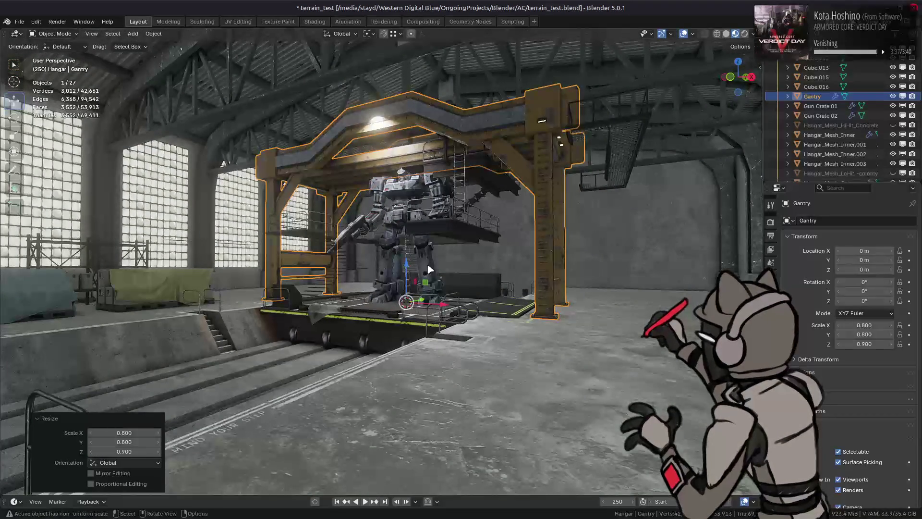
Step: Compare the Gantry with and without the 0.9 height, undo the resize, and duplicate it
{"action": "key", "text": "ctrl+z"}
{"action": "key", "text": "ctrl+shift+z"}
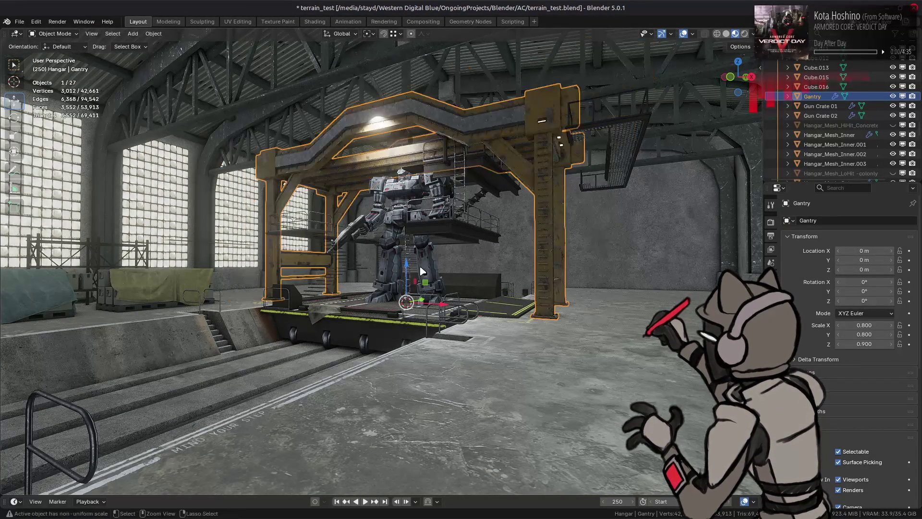
{"action": "key", "text": "ctrl+z"}
{"action": "key", "text": "ctrl+shift+z"}
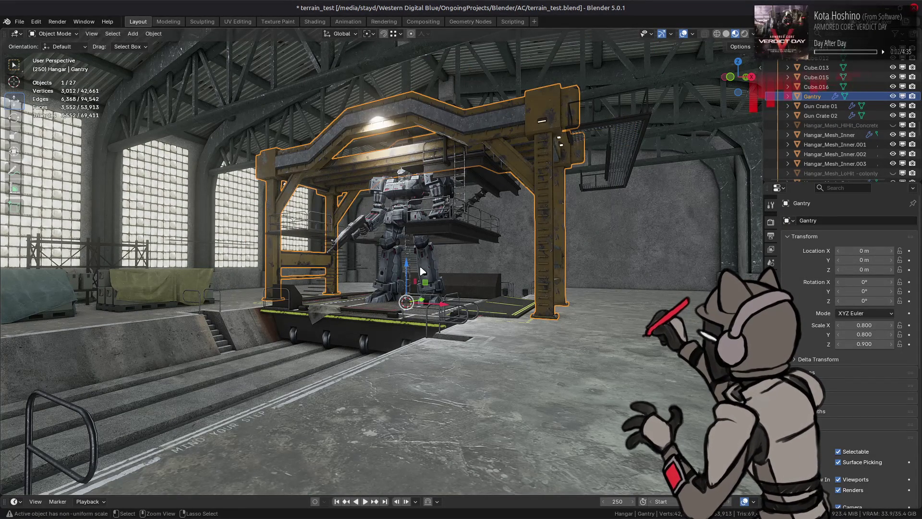
{"action": "key", "text": "ctrl+z"}
{"action": "key", "text": "ctrl+shift+z"}
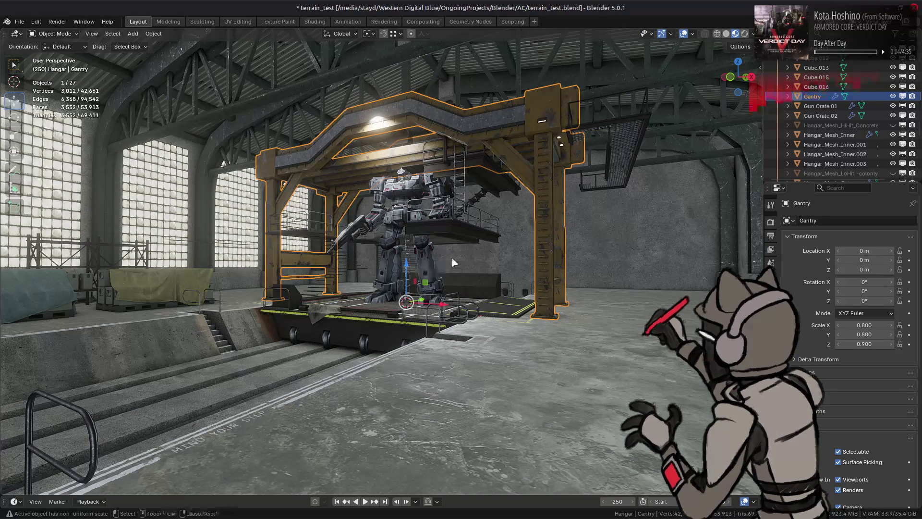
{"action": "key", "text": "ctrl+z"}
{"action": "key", "text": "shift+d"}
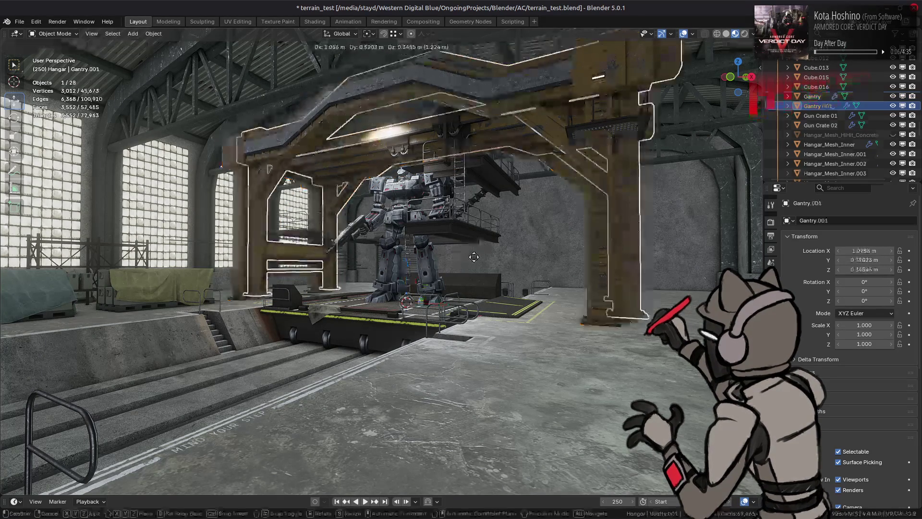
Step: Keep the duplicate in place over the original and rename it 'gantry scale ref'
{"action": "key", "text": "Escape"}
{"action": "double_click", "coordinate": [836, 106]}
{"action": "type", "text": "scale ref"}
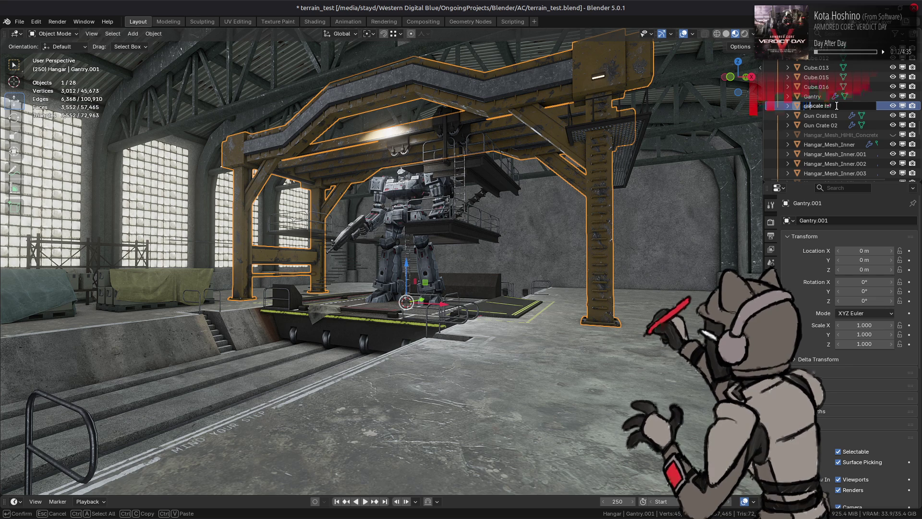
{"action": "type", "text": "ntry"}
{"action": "key", "text": "Return"}
Step: Scale 'gantry scale ref' to 0.8 in X and Y and 0.9 in Z
{"action": "left_click_drag", "start_coordinate": [872, 325], "coordinate": [872, 335]}
{"action": "type", "text": ".8"}
{"action": "key", "text": "Return"}
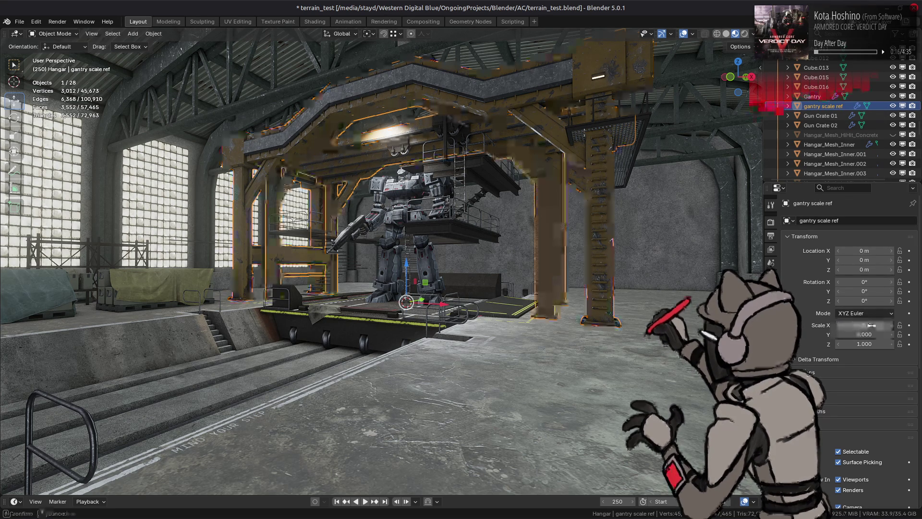
{"action": "left_click", "coordinate": [864, 343]}
{"action": "type", "text": ".9"}
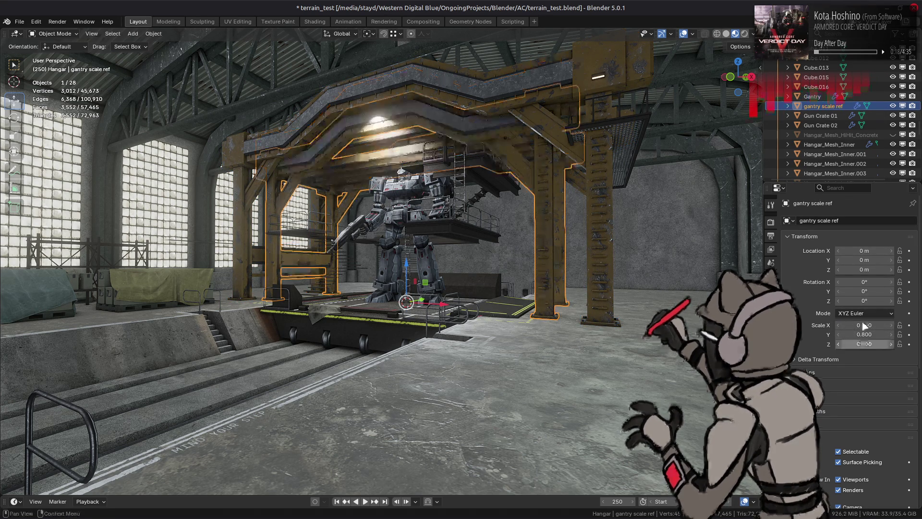
{"action": "key", "text": "Return"}
Step: Duplicate the original Gantry in place as a backup copy
{"action": "left_click", "coordinate": [812, 97]}
{"action": "key", "text": "shift+d"}
{"action": "right_click", "coordinate": [582, 200]}
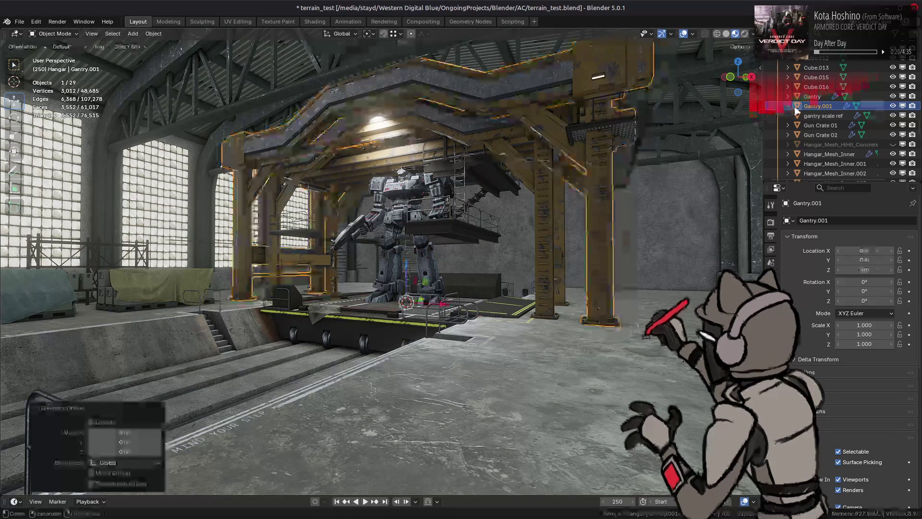
Step: Rename the Gantry.001 copy to 'Gantry old' and hide it in the viewport
{"action": "left_click", "coordinate": [812, 96]}
{"action": "scroll", "coordinate": [834, 117], "scroll_direction": "up", "scroll_amount": 1}
{"action": "scroll", "coordinate": [834, 118], "scroll_direction": "down", "scroll_amount": 1}
{"action": "double_click", "coordinate": [837, 106]}
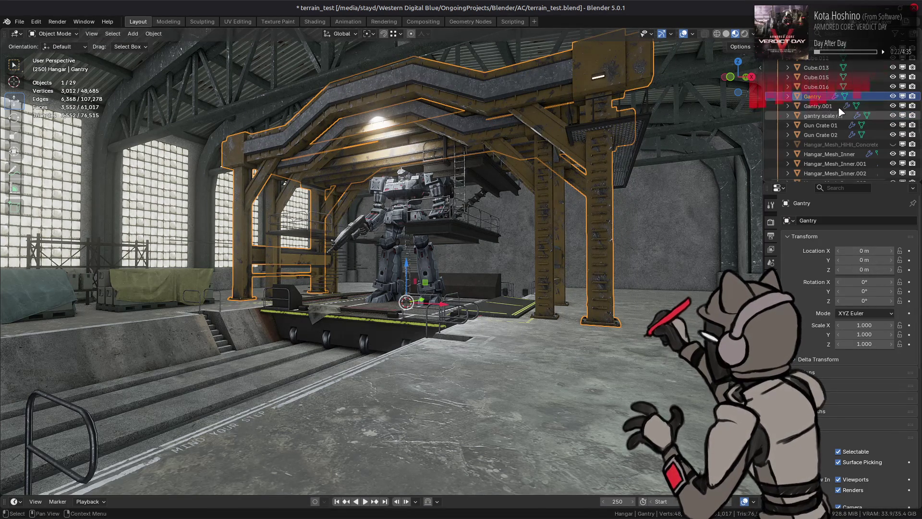
{"action": "type", "text": "Gantry old"}
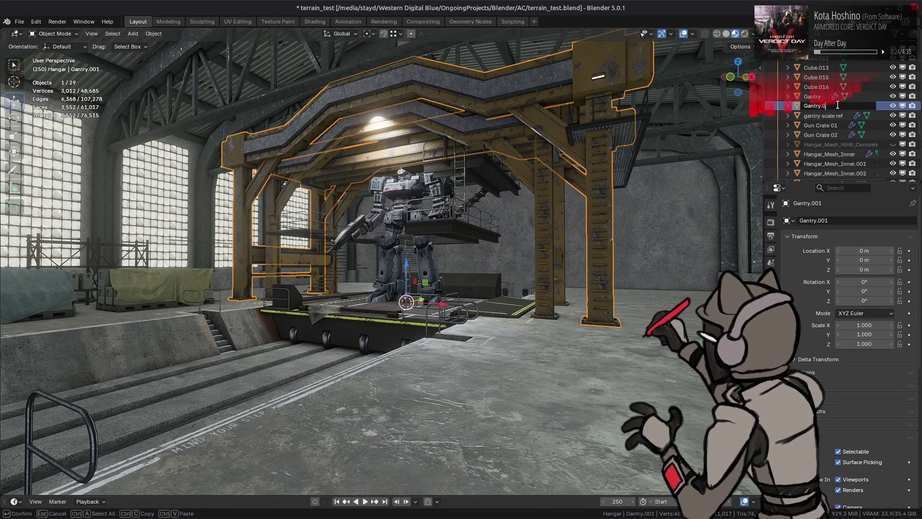
{"action": "key", "text": "Return"}
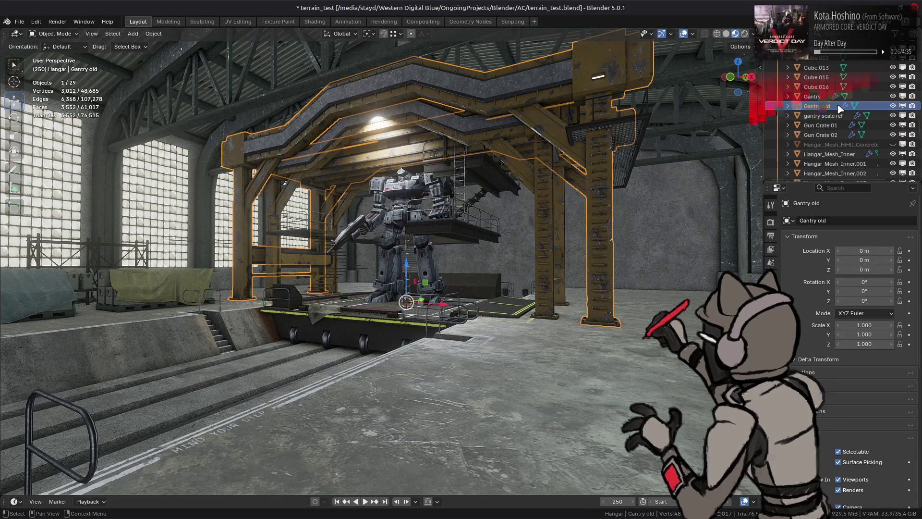
{"action": "left_click", "coordinate": [903, 106]}
Step: Make Gantry the active object and select it in the viewport by its leg
{"action": "left_click", "coordinate": [817, 96]}
{"action": "mouse_move", "coordinate": [579, 185]}
{"action": "middle_mouse_down"}
{"action": "mouse_move", "coordinate": [552, 185]}
{"action": "mouse_move", "coordinate": [548, 208]}
{"action": "middle_mouse_up"}
{"action": "mouse_move", "coordinate": [605, 201]}
{"action": "middle_mouse_down"}
{"action": "mouse_move", "coordinate": [596, 206]}
{"action": "mouse_move", "coordinate": [639, 255]}
{"action": "middle_mouse_up"}
{"action": "left_click", "coordinate": [641, 258]}
{"action": "left_click", "coordinate": [642, 262]}
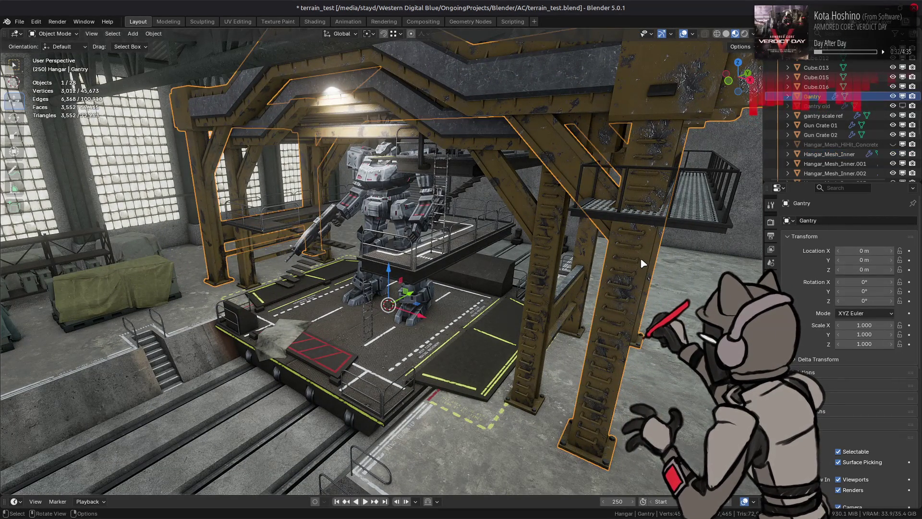
Step: Enter Edit Mode on Gantry in vertex mode and box-select both legs from the front view
{"action": "key", "text": "Tab"}
{"action": "mouse_move", "coordinate": [584, 251]}
{"action": "middle_mouse_down"}
{"action": "mouse_move", "coordinate": [596, 243]}
{"action": "mouse_move", "coordinate": [470, 186]}
{"action": "mouse_move", "coordinate": [595, 197]}
{"action": "mouse_move", "coordinate": [526, 211]}
{"action": "middle_mouse_up"}
{"action": "key", "text": "1"}
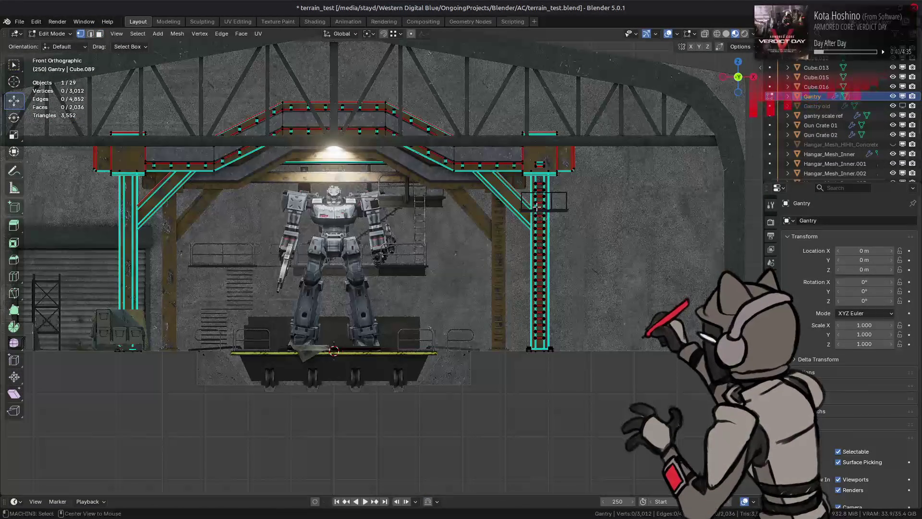
{"action": "left_click_drag", "start_coordinate": [518, 123], "coordinate": [533, 209]}
{"action": "left_click_drag", "start_coordinate": [548, 317], "coordinate": [560, 360]}
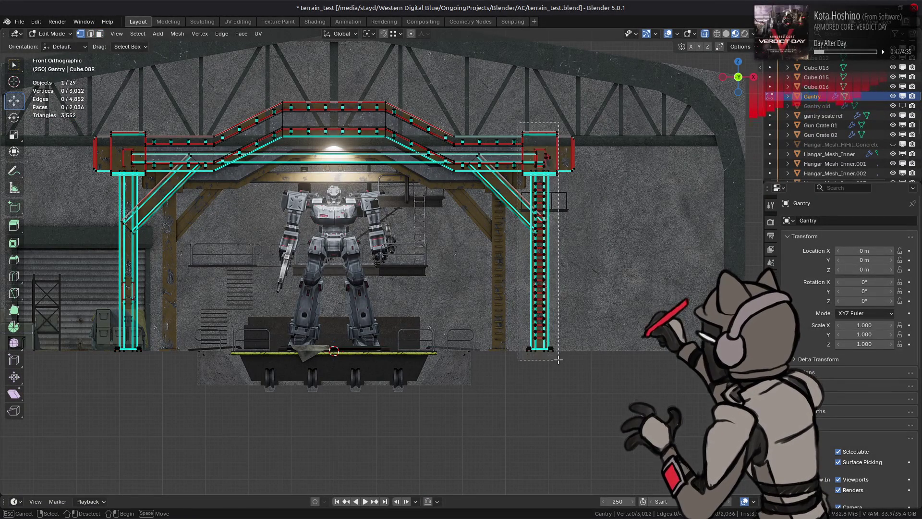
{"action": "middle_click_drag", "start_coordinate": [112, 190], "coordinate": [232, 210], "text": "shift"}
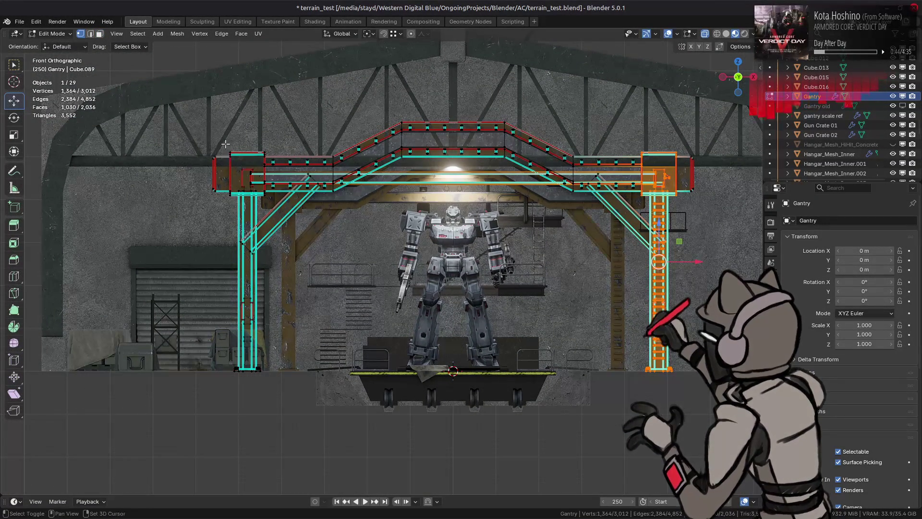
{"action": "left_click_drag", "start_coordinate": [224, 140], "coordinate": [267, 399], "text": "shift"}
{"action": "middle_click_drag", "start_coordinate": [268, 299], "coordinate": [391, 262], "text": "alt"}
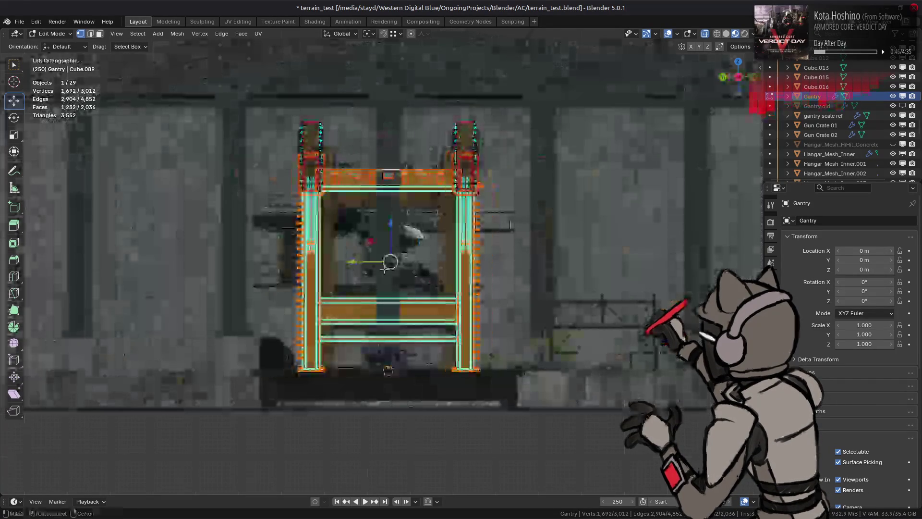
{"action": "scroll", "coordinate": [391, 261], "scroll_direction": "up", "scroll_amount": 5}
{"action": "middle_click_drag", "start_coordinate": [433, 216], "coordinate": [425, 248]}
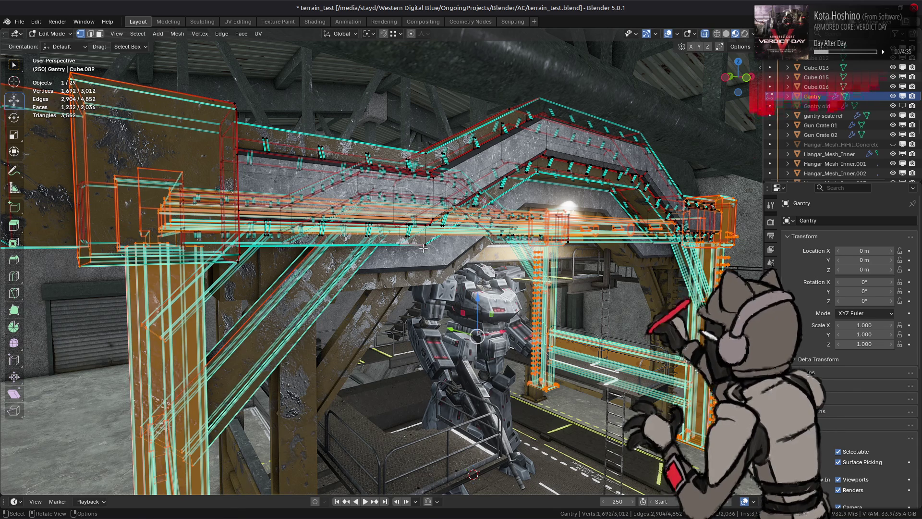
Step: Grow the face selection to linked geometry, then shrink it to exclude the top beam
{"action": "key", "text": "3"}
{"action": "mouse_move", "coordinate": [423, 247]}
{"action": "middle_mouse_down"}
{"action": "mouse_move", "coordinate": [361, 221]}
{"action": "mouse_move", "coordinate": [409, 224]}
{"action": "mouse_move", "coordinate": [391, 218]}
{"action": "middle_mouse_up"}
{"action": "key", "text": "ctrl+l"}
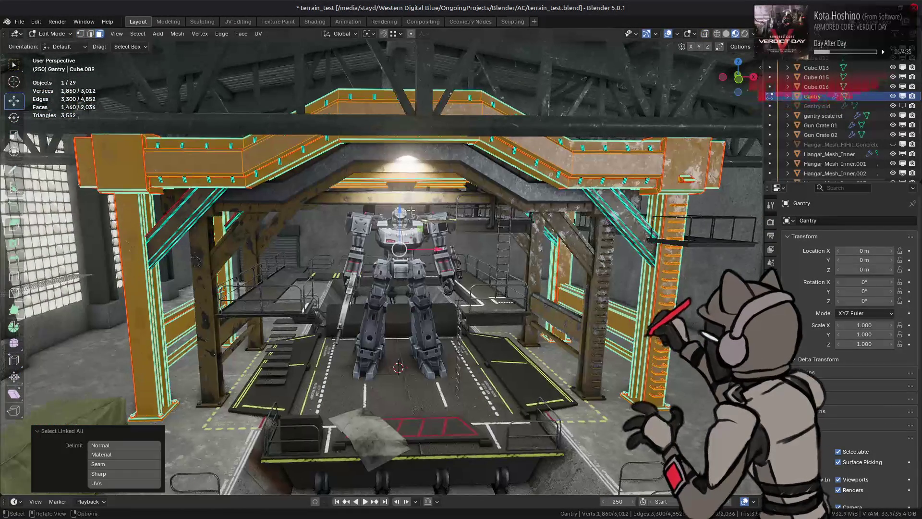
{"action": "key", "text": "1"}
{"action": "key", "text": "3"}
{"action": "key", "text": "ctrl+KP_Subtract"}
{"action": "key", "text": "ctrl+KP_Subtract"}
{"action": "key", "text": "ctrl+KP_Subtract"}
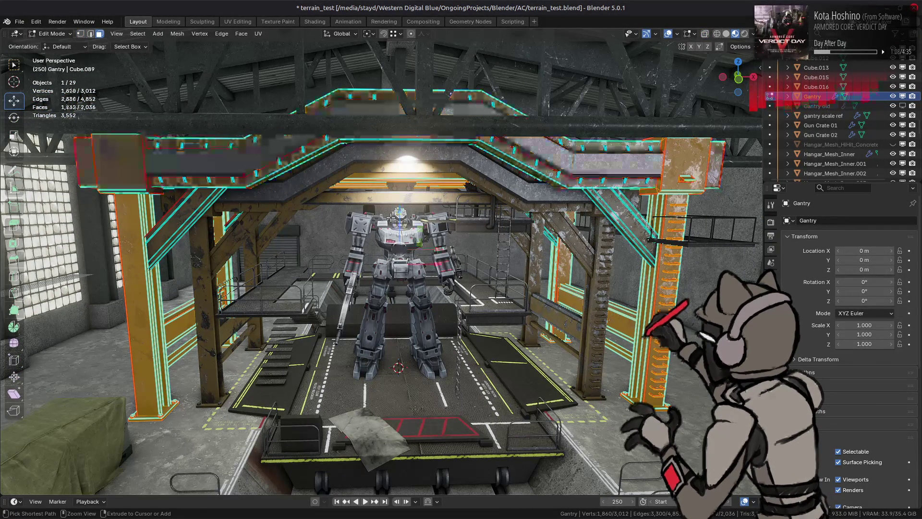
{"action": "key", "text": "1"}
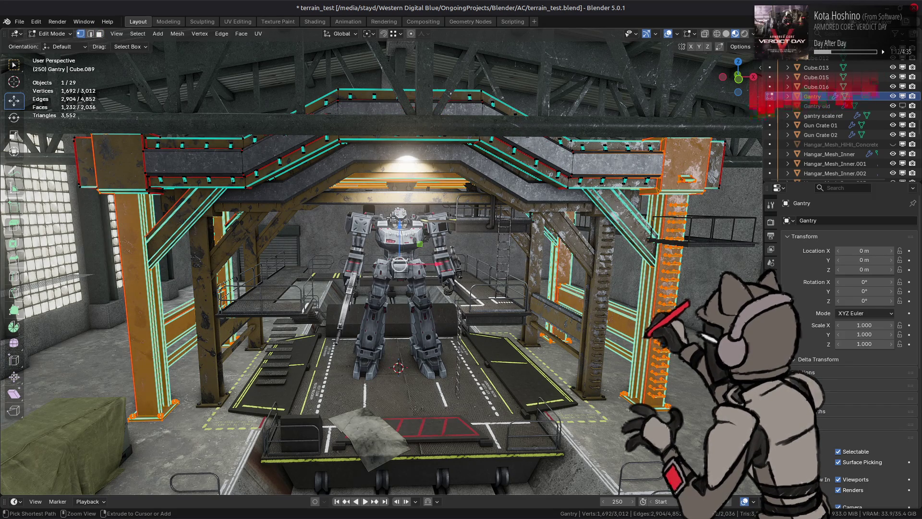
{"action": "key", "text": "3"}
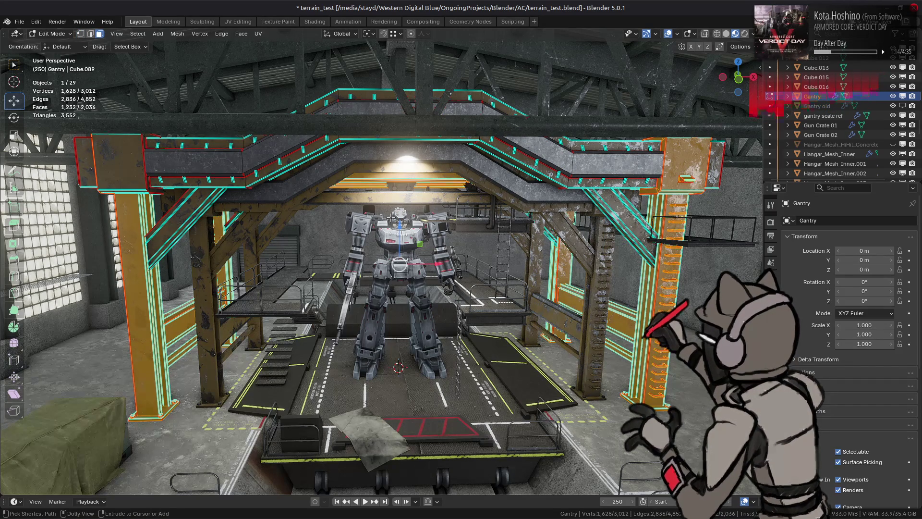
{"action": "key", "text": "ctrl+KP_Add"}
{"action": "key", "text": "ctrl+KP_Subtract"}
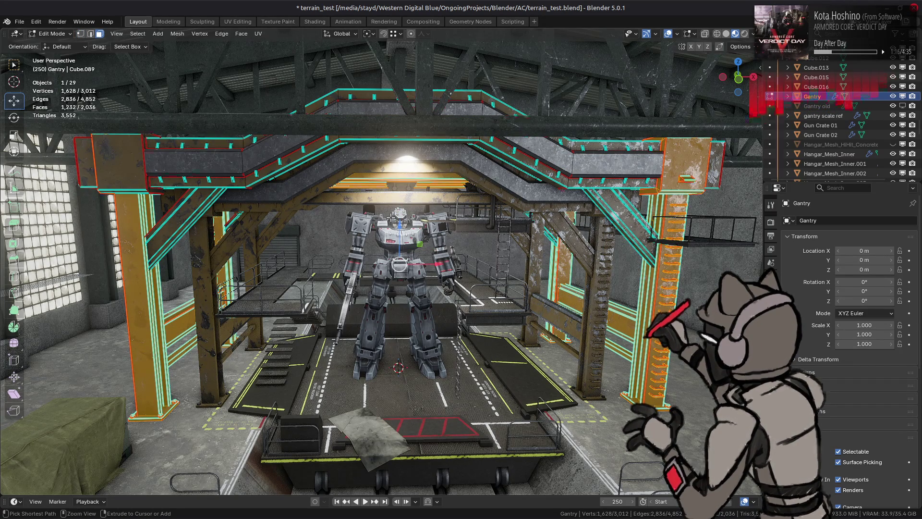
Step: In front view, drop the middle beam and select geometry linked to the upper beam
{"action": "key", "text": "KP_1"}
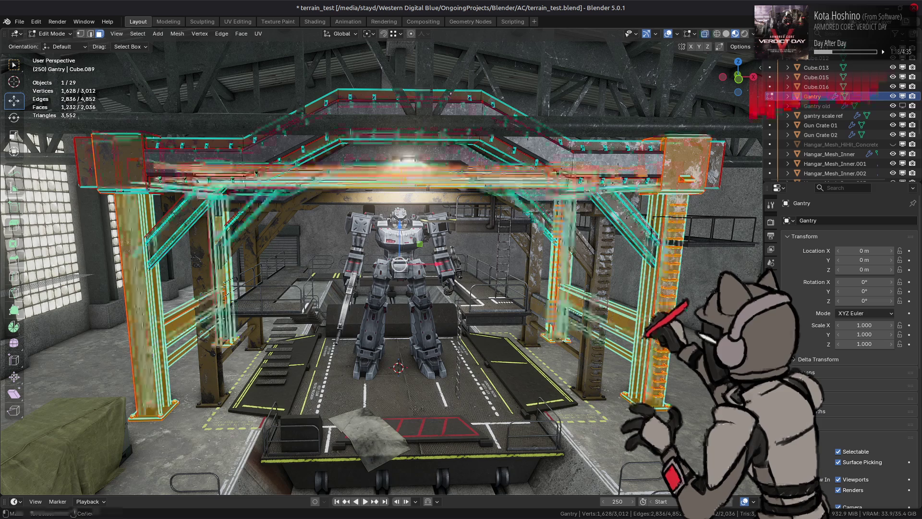
{"action": "left_click_drag", "start_coordinate": [229, 129], "coordinate": [566, 232], "text": "ctrl"}
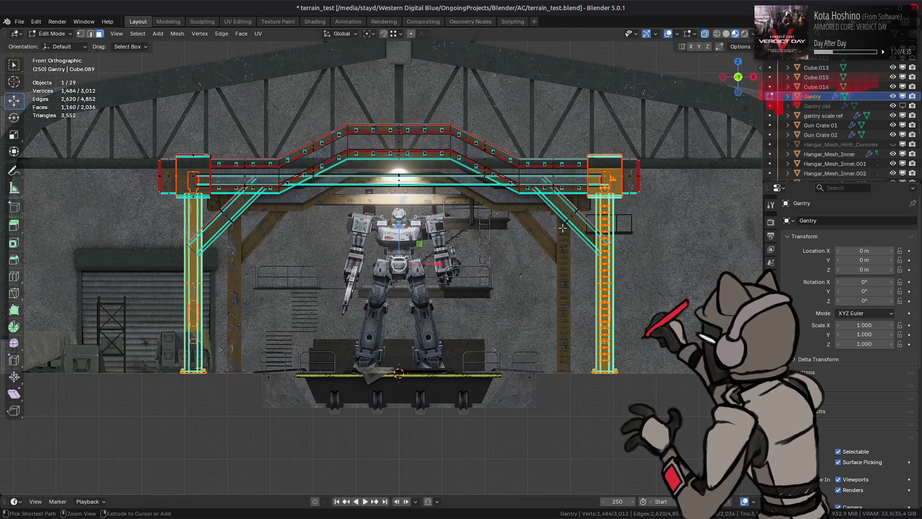
{"action": "key", "text": "ctrl+l"}
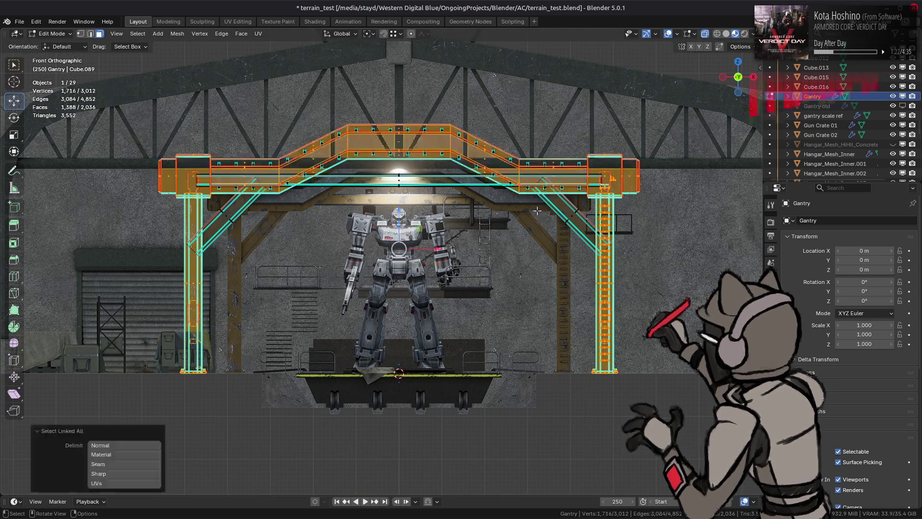
{"action": "middle_click_drag", "start_coordinate": [371, 137], "coordinate": [364, 142]}
{"action": "key", "text": "alt+z"}
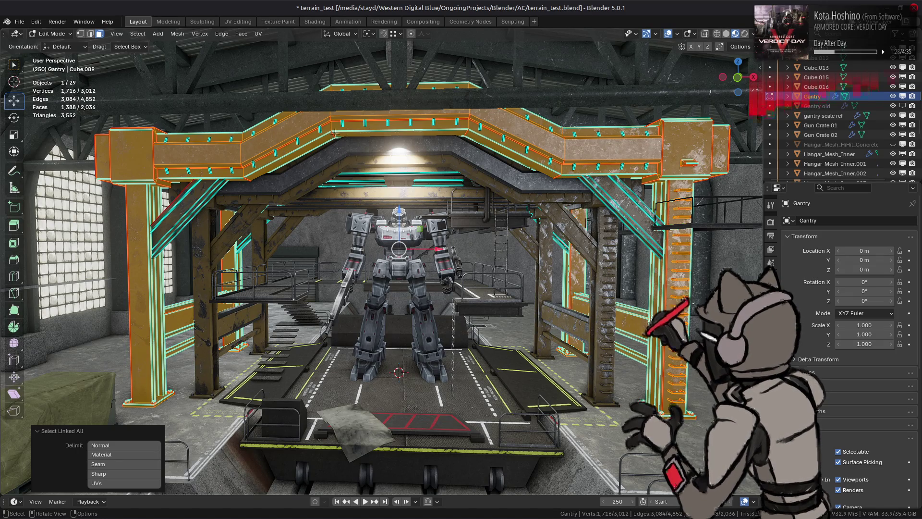
{"action": "middle_click_drag", "start_coordinate": [335, 139], "coordinate": [336, 142], "text": "alt"}
{"action": "key", "text": "alt+z"}
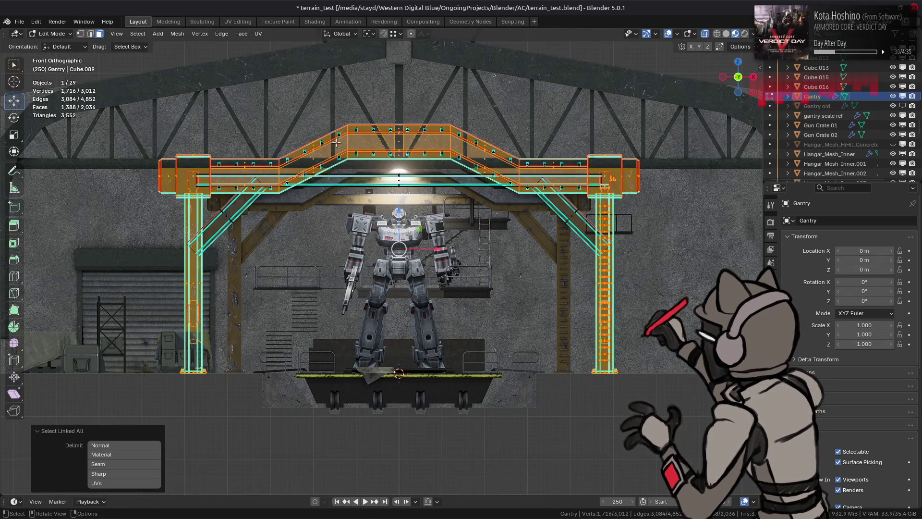
Step: Box-select the upper beam's vertices, extend to linked geometry, and hide everything else
{"action": "key", "text": "1"}
{"action": "key", "text": "b"}
{"action": "left_click_drag", "start_coordinate": [214, 108], "coordinate": [582, 285]}
{"action": "key", "text": "ctrl+l"}
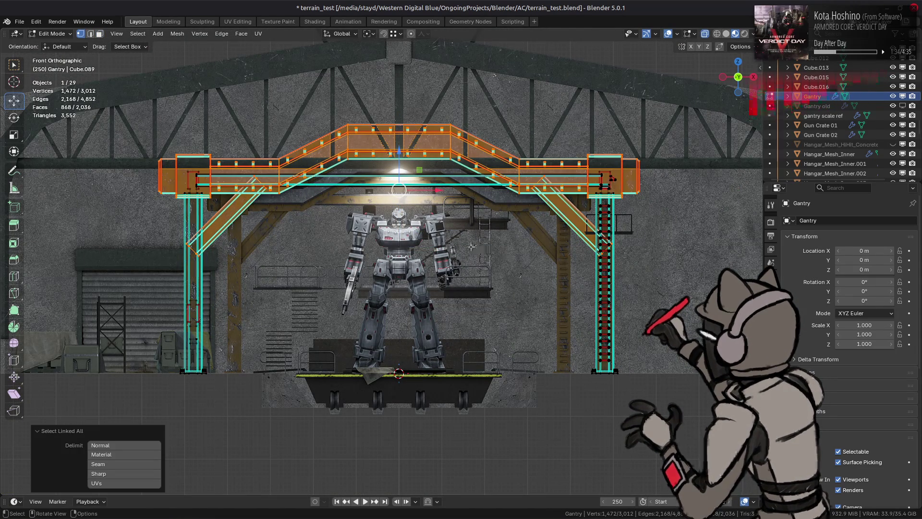
{"action": "key", "text": "3"}
{"action": "middle_click_drag", "start_coordinate": [469, 227], "coordinate": [399, 243]}
{"action": "key", "text": "shift+h"}
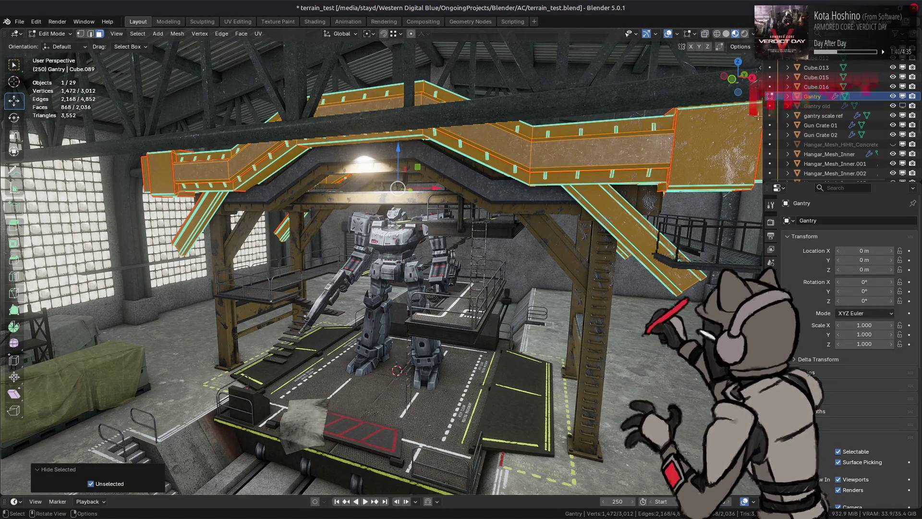
Step: Hide Hangar_Mesh_Inner, undo back to the full gantry geometry, and return to Object Mode
{"action": "left_click", "coordinate": [893, 154]}
{"action": "middle_click_drag", "start_coordinate": [654, 159], "coordinate": [628, 163]}
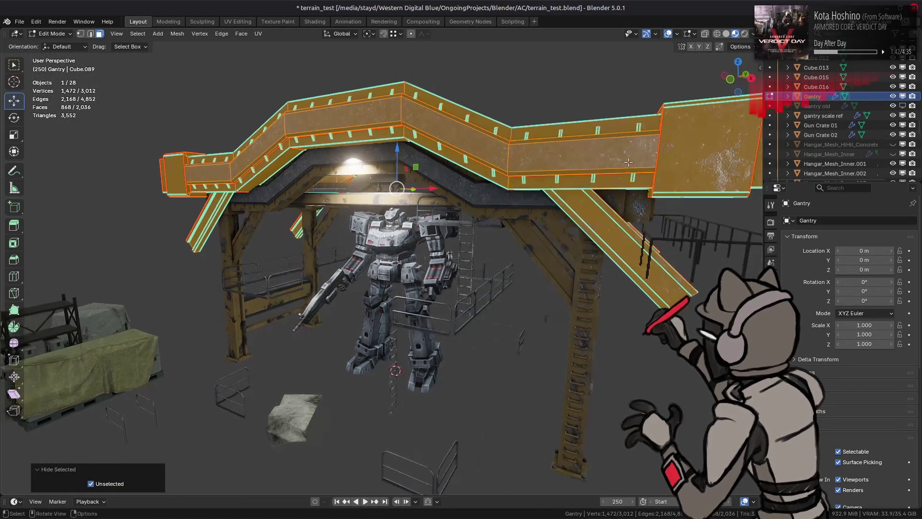
{"action": "key", "text": "ctrl+z"}
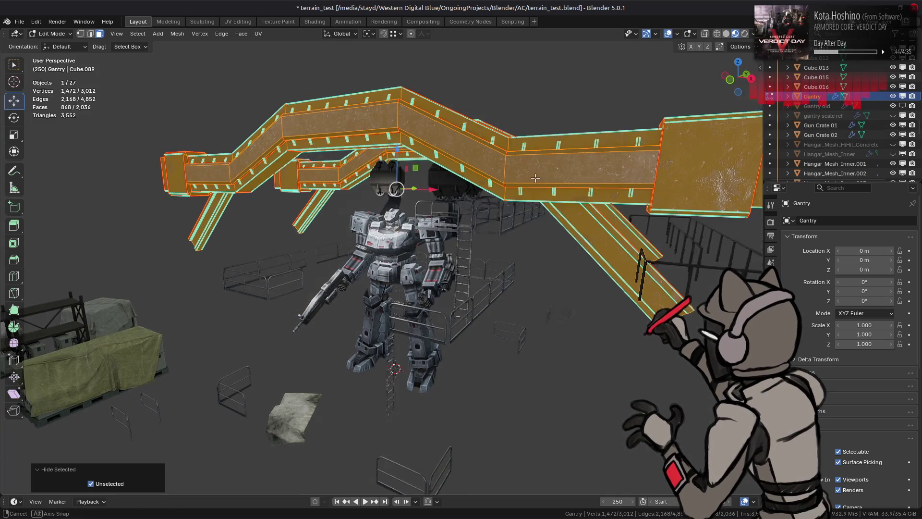
{"action": "key", "text": "ctrl+z"}
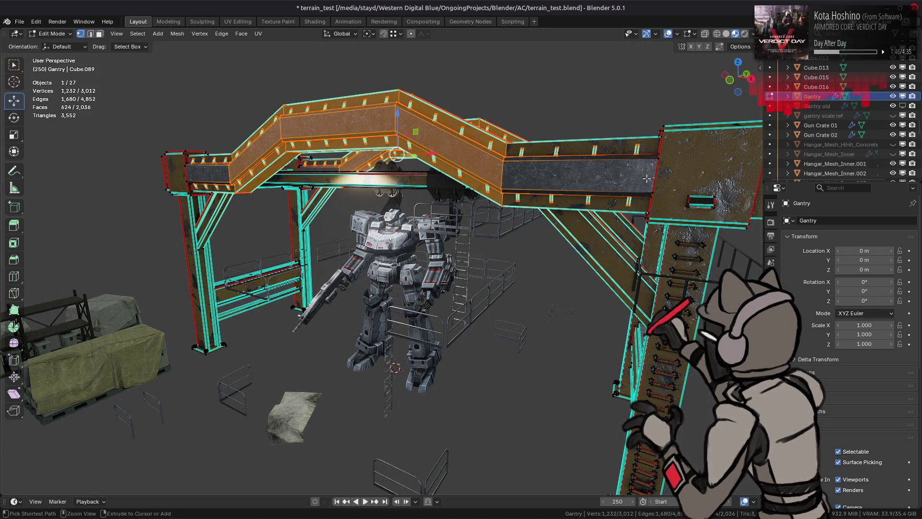
{"action": "key", "text": "ctrl+shift+z"}
{"action": "key", "text": "ctrl+shift+z"}
{"action": "key", "text": "Tab"}
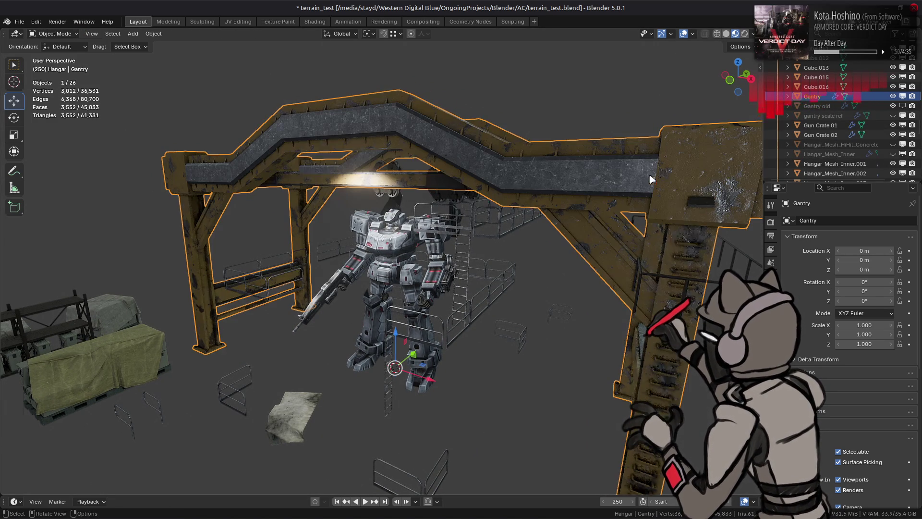
Step: Show the hangar walls again, isolate the Gantry in local view, and enter Edit Mode with nothing selected
{"action": "left_click", "coordinate": [893, 155]}
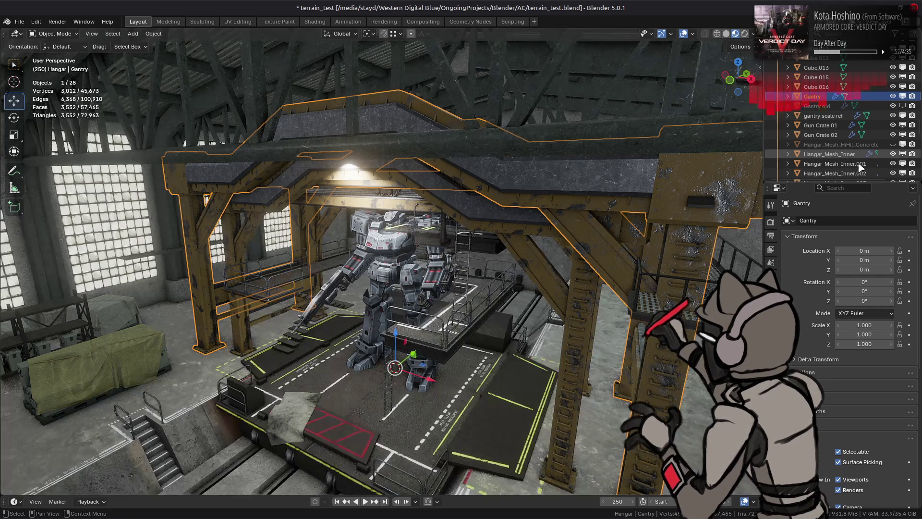
{"action": "key", "text": "KP_Divide"}
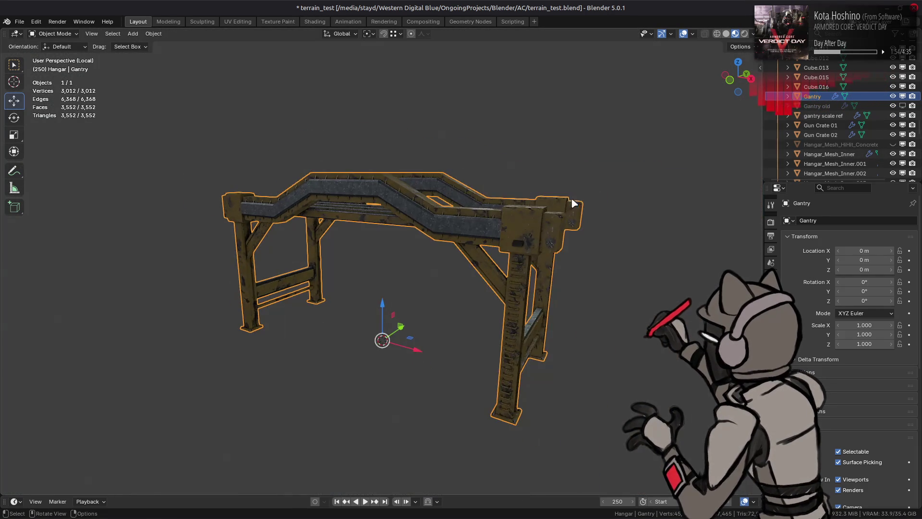
{"action": "scroll", "coordinate": [488, 171], "scroll_direction": "up", "scroll_amount": 6}
{"action": "key", "text": "Tab"}
{"action": "middle_click_drag", "start_coordinate": [487, 172], "coordinate": [502, 227]}
{"action": "key", "text": "alt+a"}
{"action": "key", "text": "KP_1"}
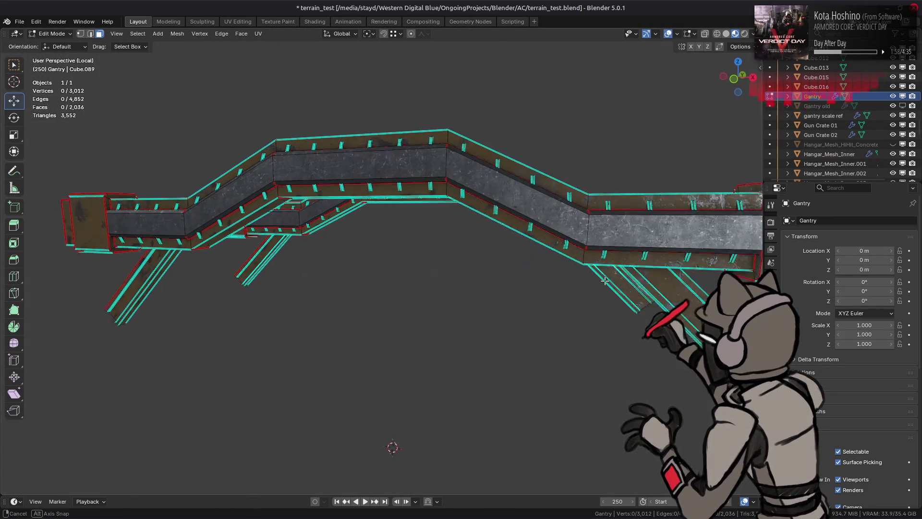
Step: Select both diagonal leg braces with their linked geometry and hide them
{"action": "mouse_move", "coordinate": [616, 350]}
{"action": "left_mouse_down"}
{"action": "mouse_move", "coordinate": [220, 321]}
{"action": "mouse_move", "coordinate": [143, 292]}
{"action": "left_mouse_up"}
{"action": "key", "text": "1"}
{"action": "left_click_drag", "start_coordinate": [711, 398], "coordinate": [83, 278]}
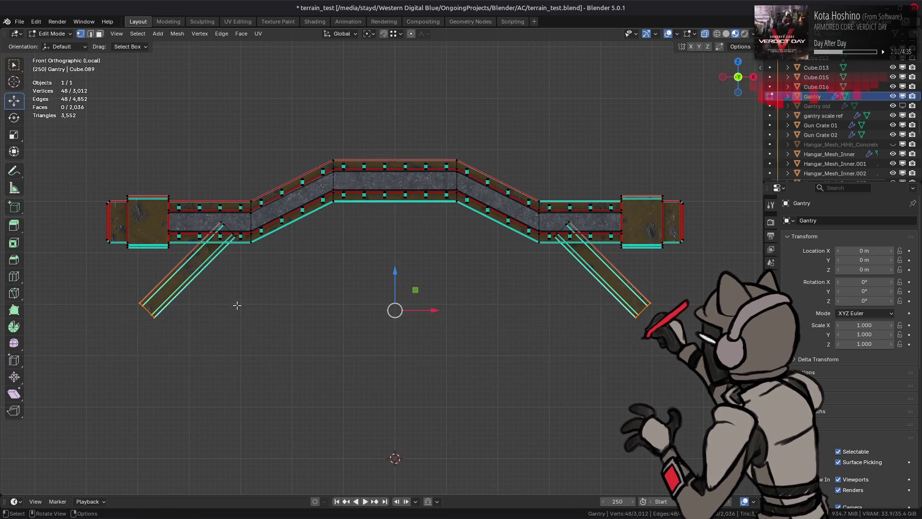
{"action": "key", "text": "ctrl+l"}
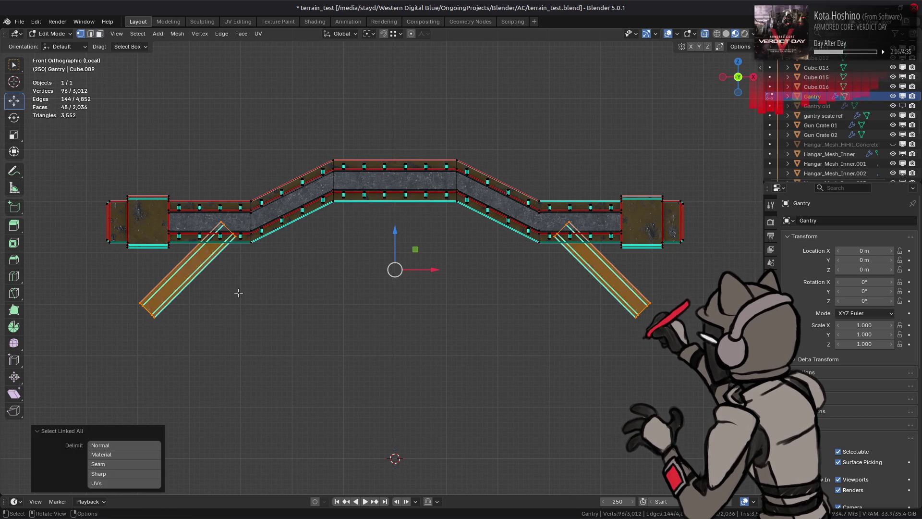
{"action": "key", "text": "h"}
Step: Select the four end boxes with L and grow the selection around them
{"action": "mouse_move", "coordinate": [239, 288]}
{"action": "middle_mouse_down"}
{"action": "mouse_move", "coordinate": [344, 250]}
{"action": "mouse_move", "coordinate": [337, 244]}
{"action": "middle_mouse_up"}
{"action": "key", "text": "l"}
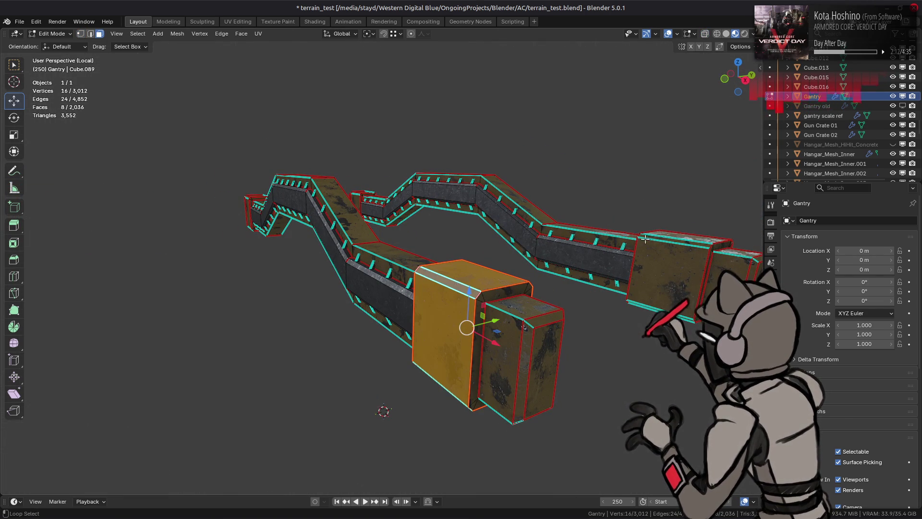
{"action": "key", "text": "l"}
{"action": "middle_click_drag", "start_coordinate": [658, 269], "coordinate": [203, 224]}
{"action": "key", "text": "l"}
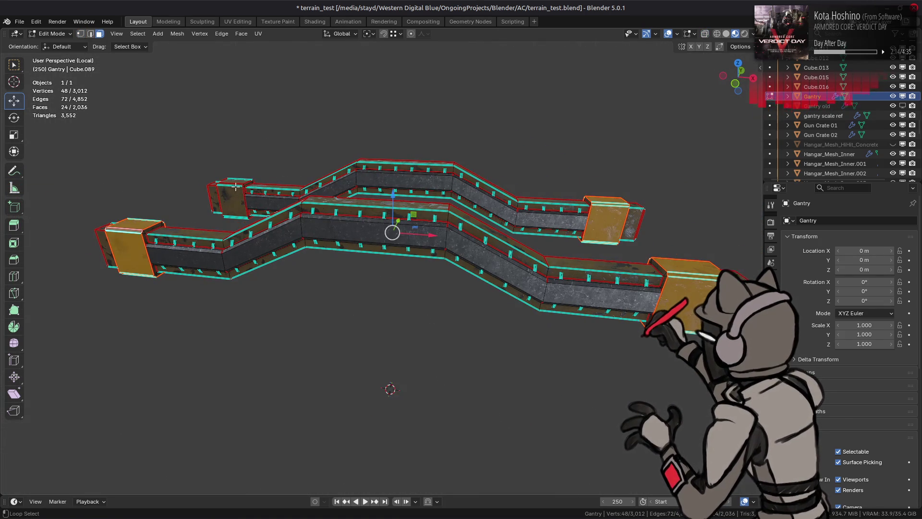
{"action": "key", "text": "l"}
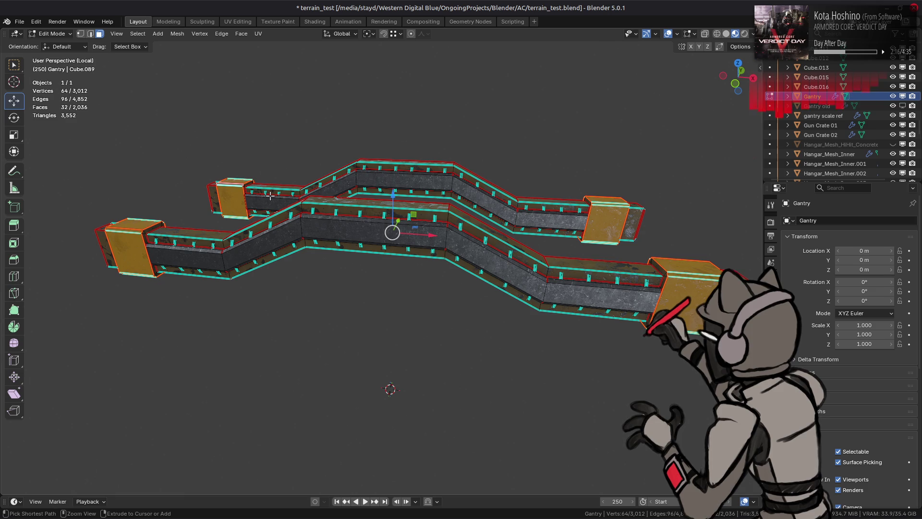
{"action": "key", "text": "ctrl+KP_Add"}
{"action": "middle_click_drag", "start_coordinate": [270, 195], "coordinate": [333, 218]}
{"action": "right_click", "coordinate": [333, 219]}
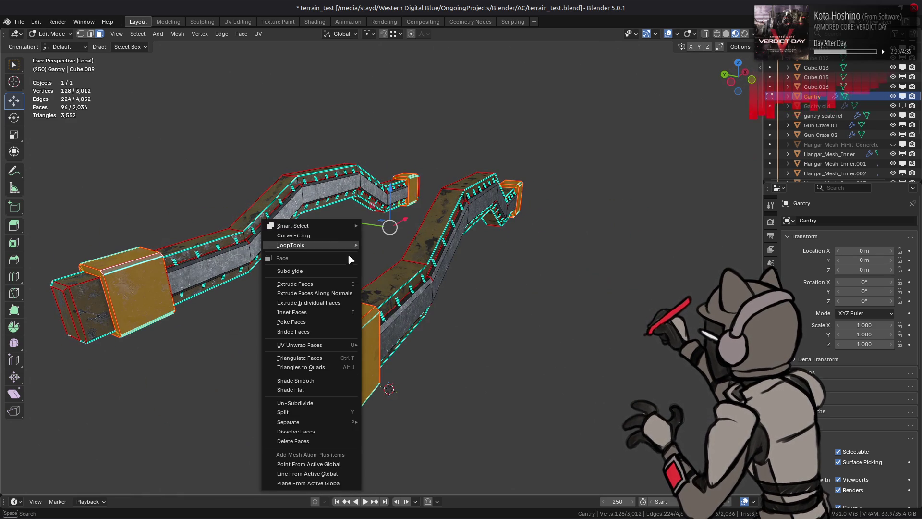
Step: Split the end boxes from the walkway and hide everything else
{"action": "left_click", "coordinate": [336, 407]}
{"action": "key", "text": "shift+h"}
{"action": "scroll", "coordinate": [379, 326], "scroll_direction": "up", "scroll_amount": 5}
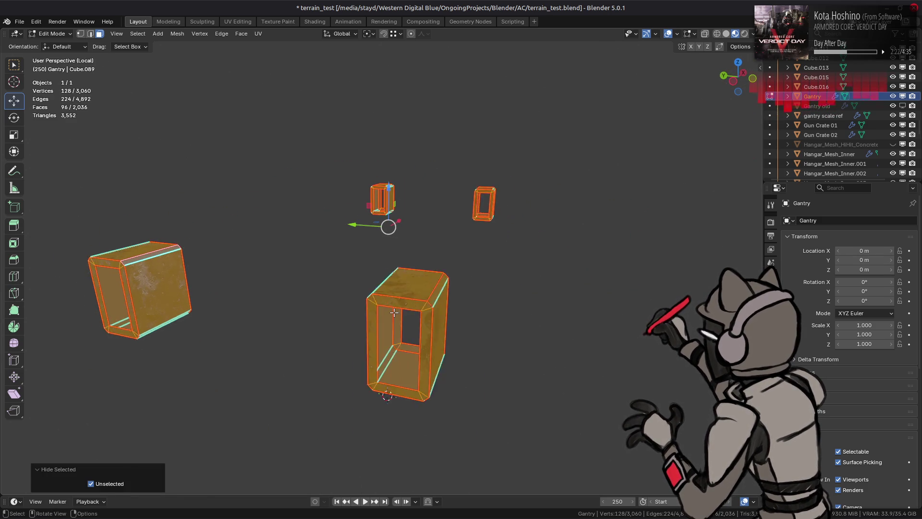
Step: Cap three open edge loops on the end boxes with new faces
{"action": "key", "text": "2"}
{"action": "left_click", "coordinate": [377, 333], "text": "alt"}
{"action": "key", "text": "f"}
{"action": "mouse_move", "coordinate": [377, 333]}
{"action": "middle_mouse_down"}
{"action": "mouse_move", "coordinate": [288, 240]}
{"action": "mouse_move", "coordinate": [380, 248]}
{"action": "mouse_move", "coordinate": [346, 250]}
{"action": "mouse_move", "coordinate": [413, 264]}
{"action": "middle_mouse_up"}
{"action": "key", "text": "f"}
{"action": "left_click", "coordinate": [607, 257], "text": "alt"}
{"action": "key", "text": "f"}
Step: Deselect all and try selecting the box's top and bottom front edges
{"action": "key", "text": "alt+a"}
{"action": "scroll", "coordinate": [280, 224], "scroll_direction": "up", "scroll_amount": 2}
{"action": "mouse_move", "coordinate": [280, 223]}
{"action": "middle_mouse_down"}
{"action": "mouse_move", "coordinate": [187, 245]}
{"action": "mouse_move", "coordinate": [608, 239]}
{"action": "mouse_move", "coordinate": [481, 207]}
{"action": "mouse_move", "coordinate": [393, 170]}
{"action": "middle_mouse_up"}
{"action": "left_click", "coordinate": [394, 171]}
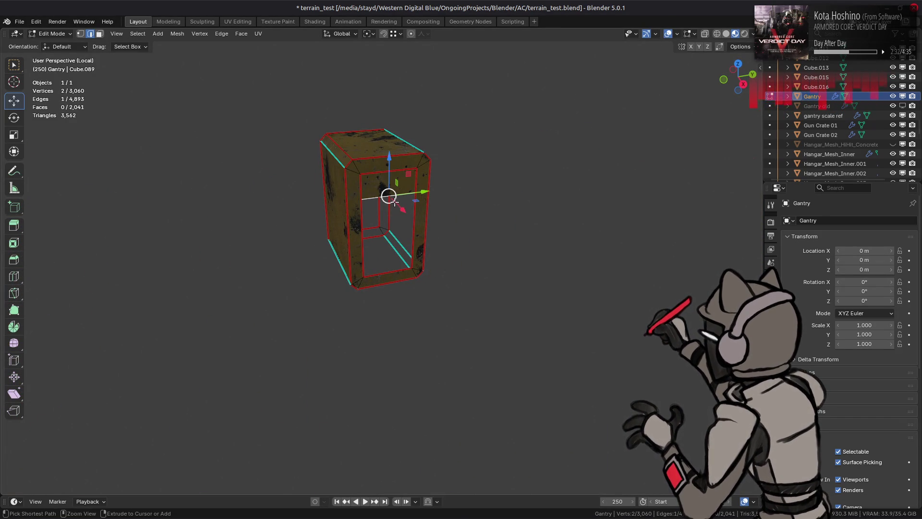
{"action": "left_click", "coordinate": [365, 279]}
{"action": "key", "text": "alt+a"}
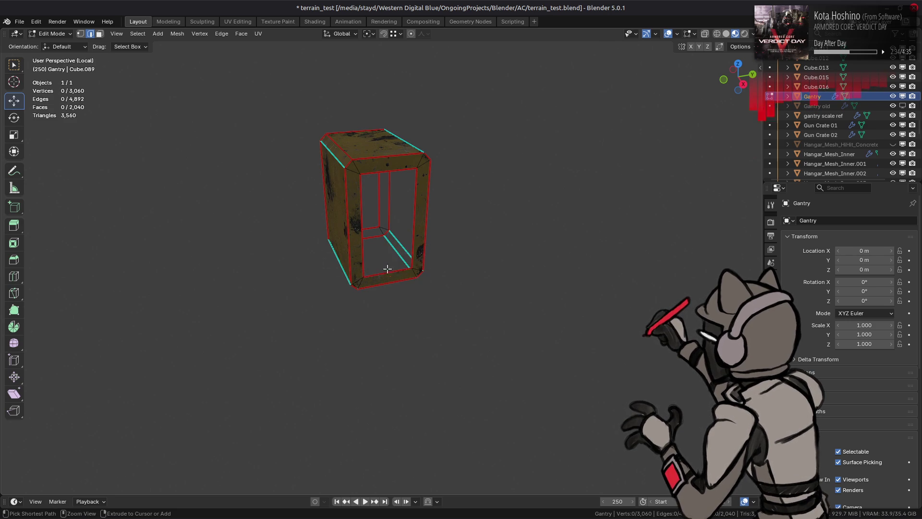
{"action": "scroll", "coordinate": [356, 269], "scroll_direction": "up", "scroll_amount": 6}
Step: Select the right-side edge loop, then the whole linked box in vertex mode
{"action": "left_click", "coordinate": [333, 256], "text": "alt"}
{"action": "middle_click_drag", "start_coordinate": [333, 257], "coordinate": [374, 271]}
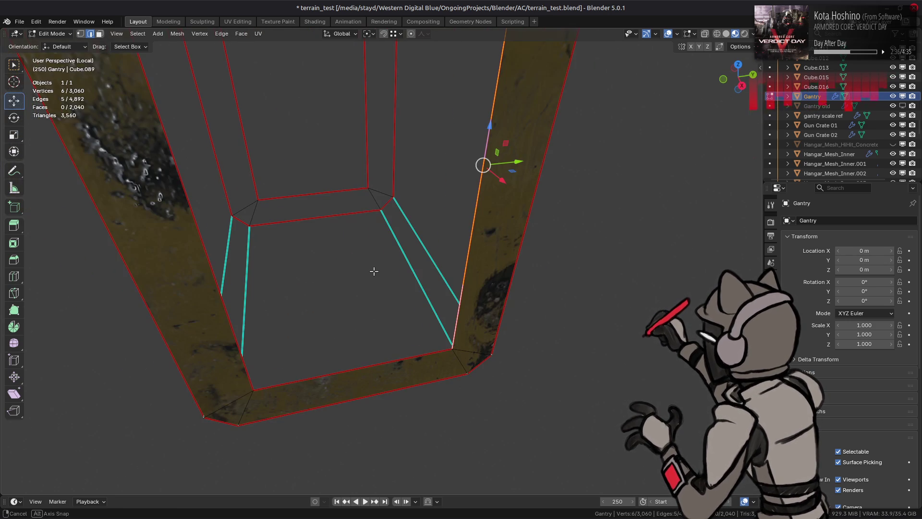
{"action": "middle_click_drag", "start_coordinate": [234, 337], "coordinate": [237, 335]}
{"action": "scroll", "coordinate": [236, 335], "scroll_direction": "down", "scroll_amount": 4}
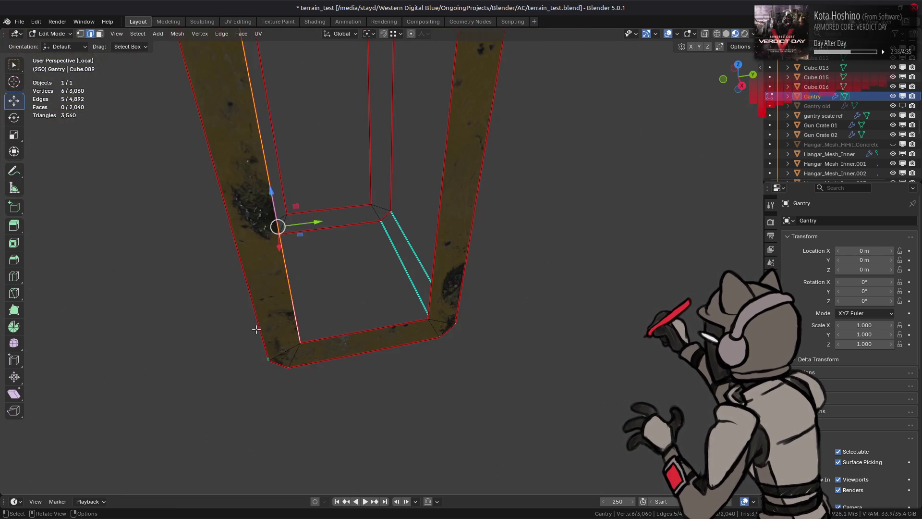
{"action": "key", "text": "1"}
{"action": "key", "text": "ctrl+l"}
{"action": "right_click", "coordinate": [328, 336]}
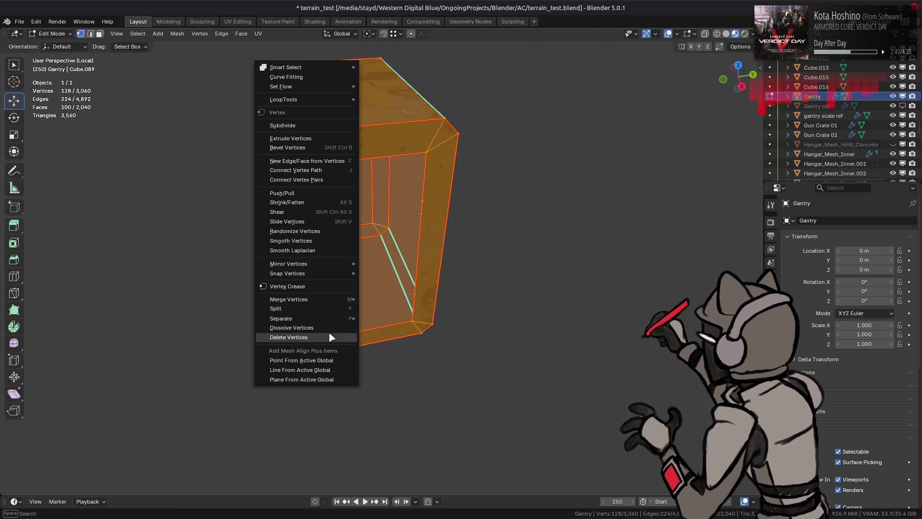
Step: Merge the box's vertices by distance at 0.001 m with centroid merging off
{"action": "mouse_move", "coordinate": [307, 300]}
{"action": "left_click", "coordinate": [398, 334]}
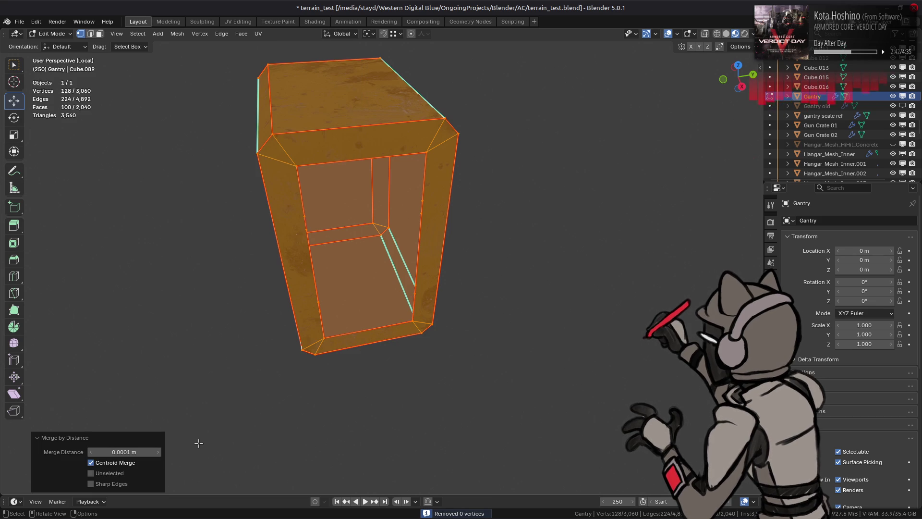
{"action": "left_click", "coordinate": [128, 464]}
{"action": "left_click", "coordinate": [119, 451]}
{"action": "key", "text": "BackSpace"}
{"action": "key", "text": "Return"}
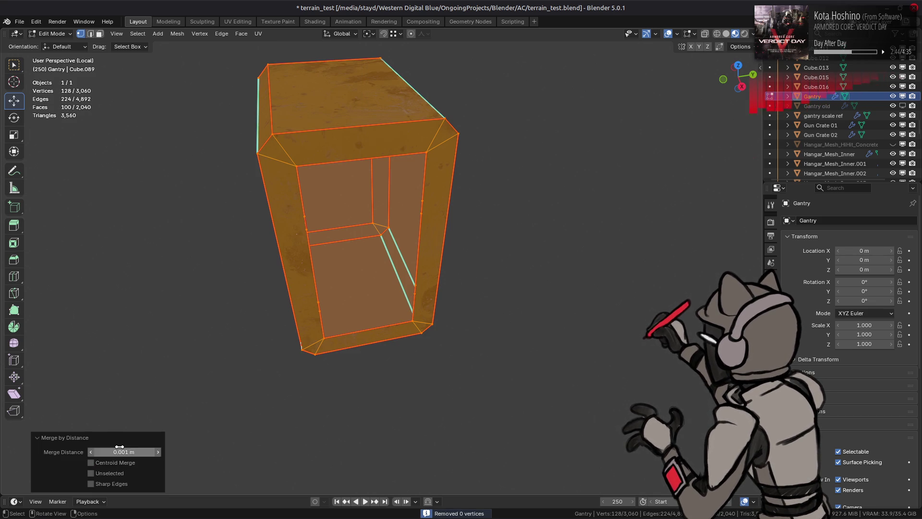
{"action": "key", "text": "g"}
Step: Run Limited Dissolve on the box with 0.1° max angle and all delimits enabled
{"action": "middle_click_drag", "start_coordinate": [414, 272], "coordinate": [443, 259]}
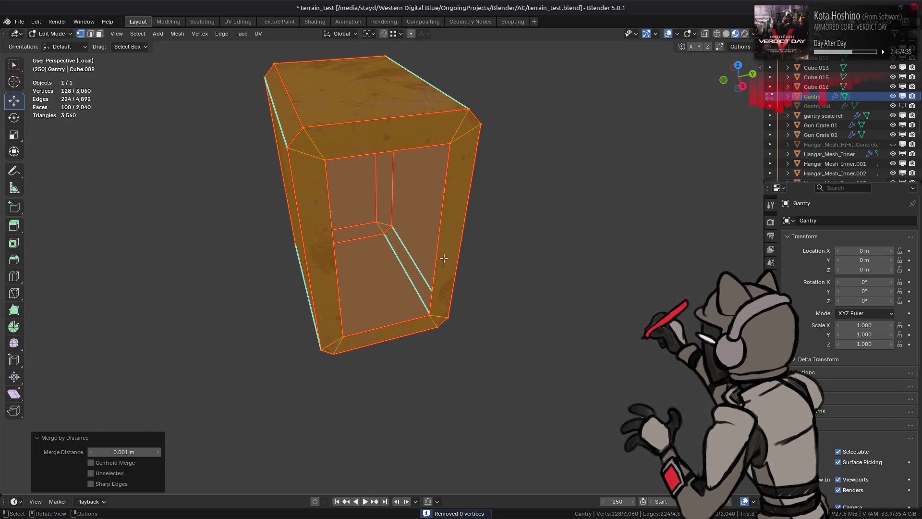
{"action": "key", "text": "3"}
{"action": "left_click", "coordinate": [283, 153], "text": "shift"}
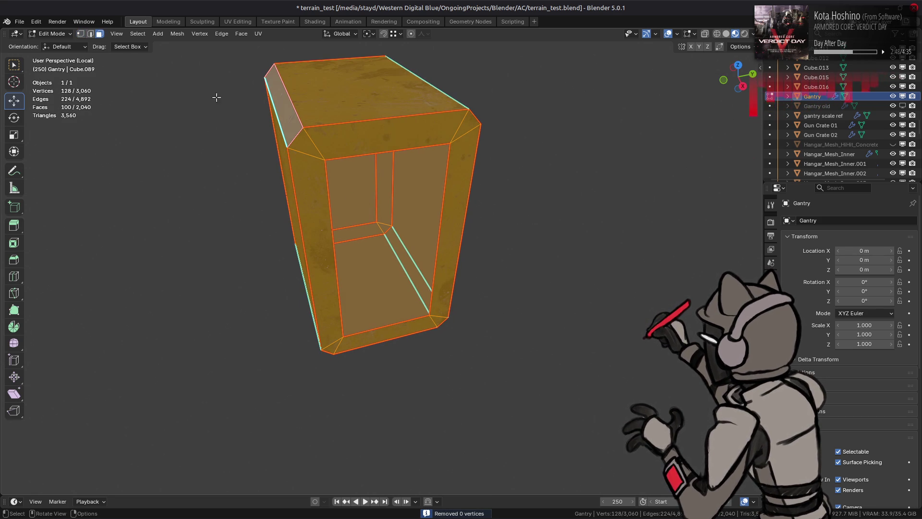
{"action": "left_click", "coordinate": [176, 34]}
{"action": "mouse_move", "coordinate": [221, 258]}
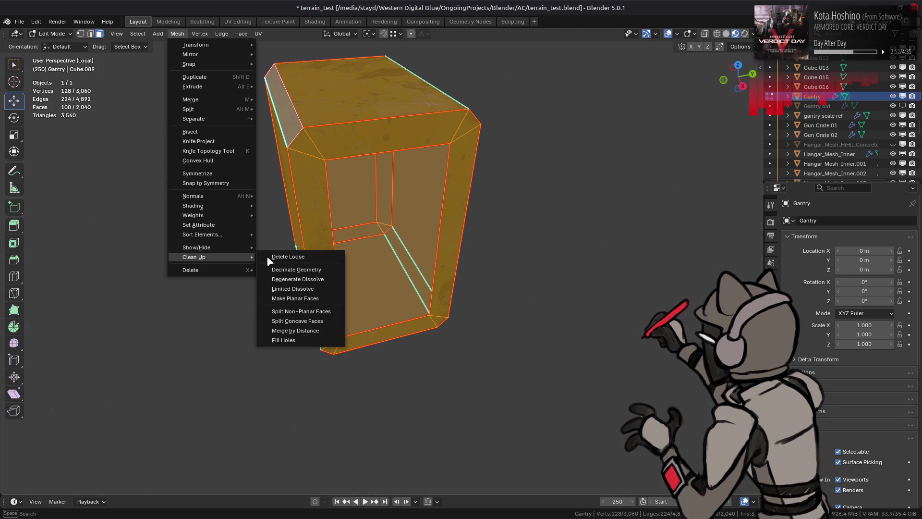
{"action": "left_click", "coordinate": [288, 290]}
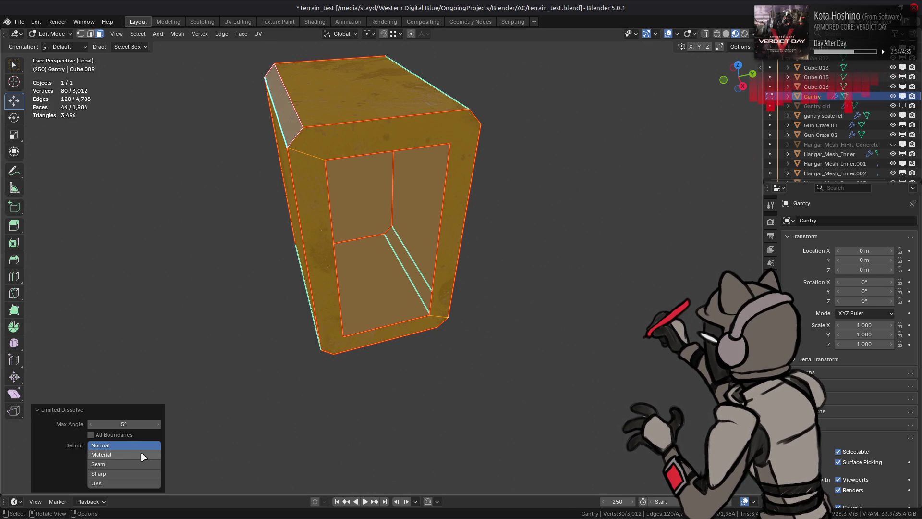
{"action": "left_click", "coordinate": [131, 425]}
{"action": "type", "text": "0.1"}
{"action": "key", "text": "Return"}
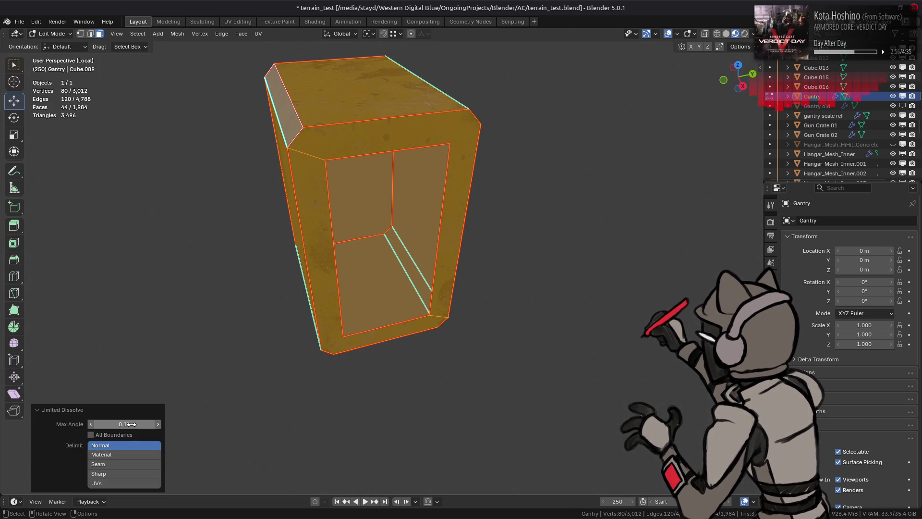
{"action": "left_click_drag", "start_coordinate": [120, 483], "coordinate": [119, 450], "text": "shift"}
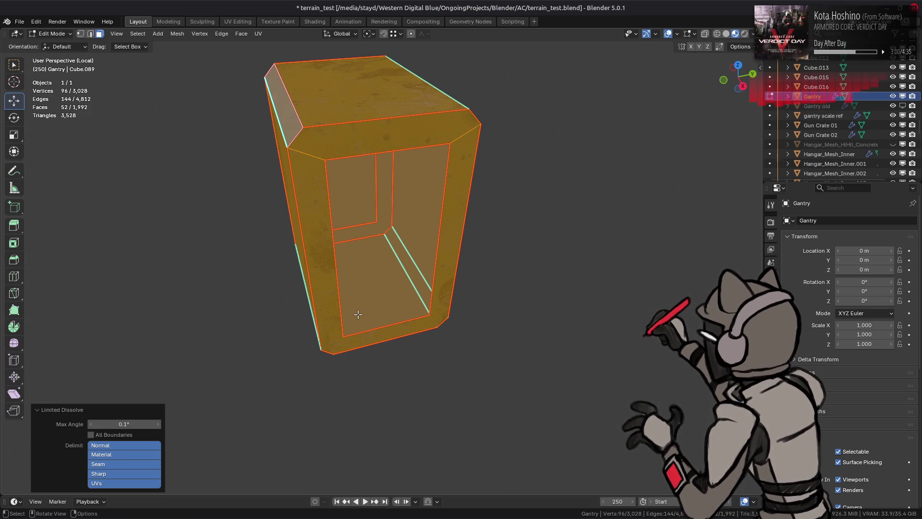
Step: Cap another open hole on the box with a new face
{"action": "key", "text": "2"}
{"action": "key", "text": "alt+a"}
{"action": "left_click", "coordinate": [441, 233], "text": "alt"}
{"action": "key", "text": "f"}
{"action": "middle_click_drag", "start_coordinate": [435, 235], "coordinate": [592, 239]}
{"action": "scroll", "coordinate": [246, 239], "scroll_direction": "down", "scroll_amount": 5}
{"action": "middle_click_drag", "start_coordinate": [247, 239], "coordinate": [488, 271]}
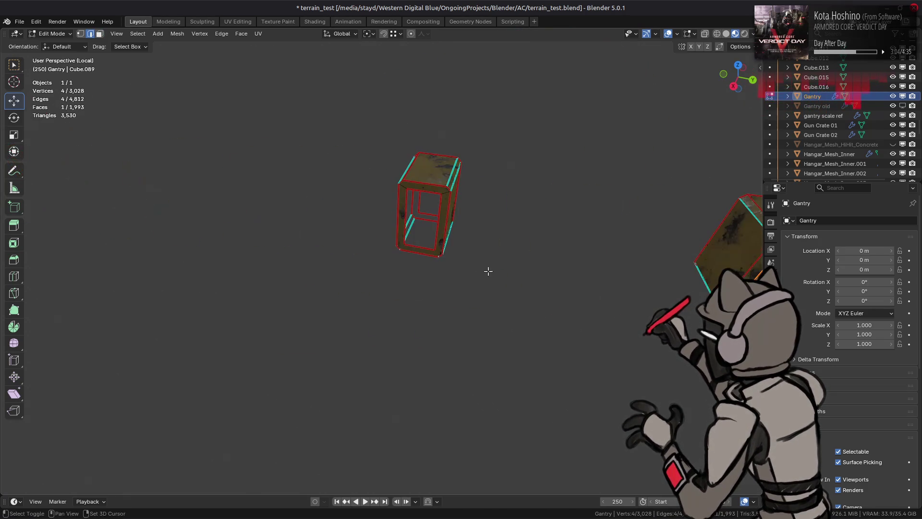
Step: Fill the open edge loop and the box hole with faces, redoing the hole as a quad
{"action": "left_click", "coordinate": [431, 214], "text": "alt"}
{"action": "key", "text": "f"}
{"action": "mouse_move", "coordinate": [432, 216]}
{"action": "middle_mouse_down"}
{"action": "mouse_move", "coordinate": [478, 264]}
{"action": "mouse_move", "coordinate": [291, 239]}
{"action": "mouse_move", "coordinate": [453, 285]}
{"action": "mouse_move", "coordinate": [267, 232]}
{"action": "mouse_move", "coordinate": [469, 259]}
{"action": "middle_mouse_up"}
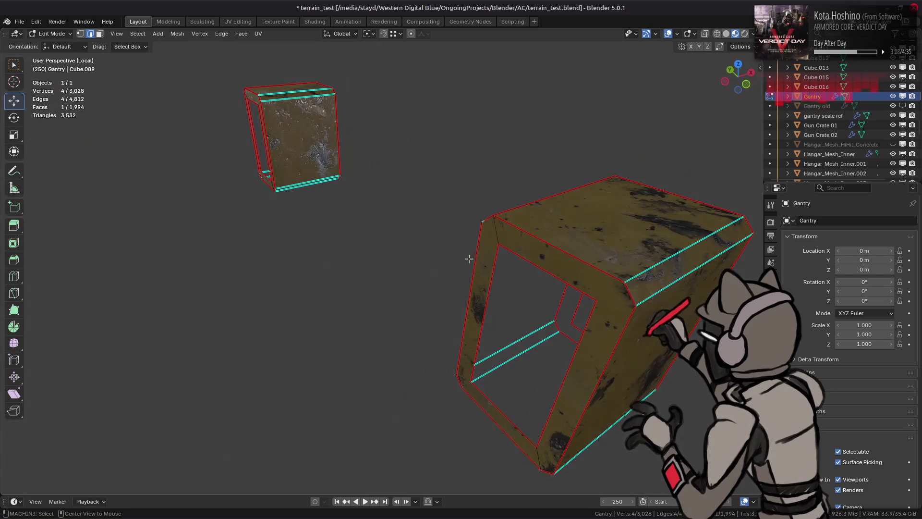
{"action": "left_click", "coordinate": [560, 275], "text": "alt"}
{"action": "key", "text": "f"}
{"action": "key", "text": "ctrl+z"}
{"action": "key", "text": "1"}
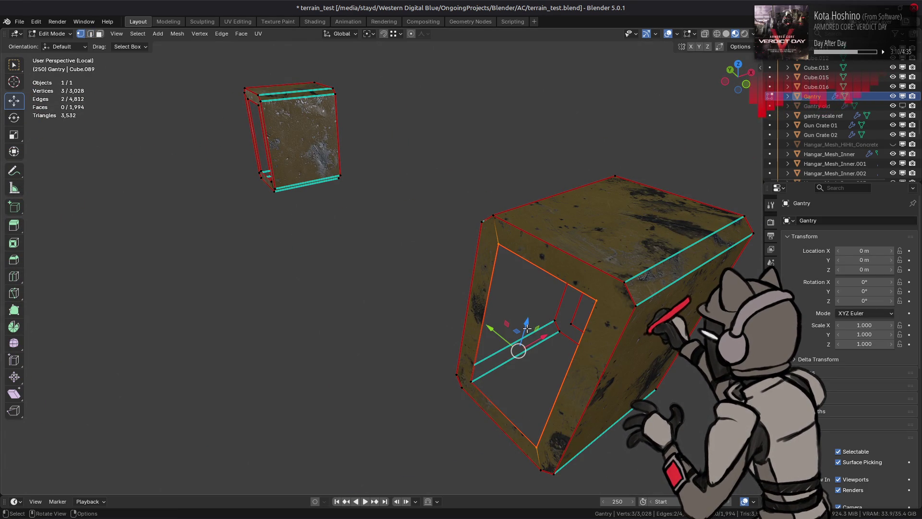
{"action": "key", "text": "2"}
{"action": "left_click", "coordinate": [478, 346], "text": "alt"}
{"action": "key", "text": "f"}
Step: Fill the inner edge loop, then run Limited Dissolve on the whole visible mesh
{"action": "middle_click_drag", "start_coordinate": [339, 245], "coordinate": [438, 253]}
{"action": "key", "text": "alt+a"}
{"action": "left_click", "coordinate": [368, 245], "text": "alt"}
{"action": "key", "text": "f"}
{"action": "key", "text": "alt+a"}
{"action": "key", "text": "3"}
{"action": "key", "text": "a"}
{"action": "key", "text": "q"}
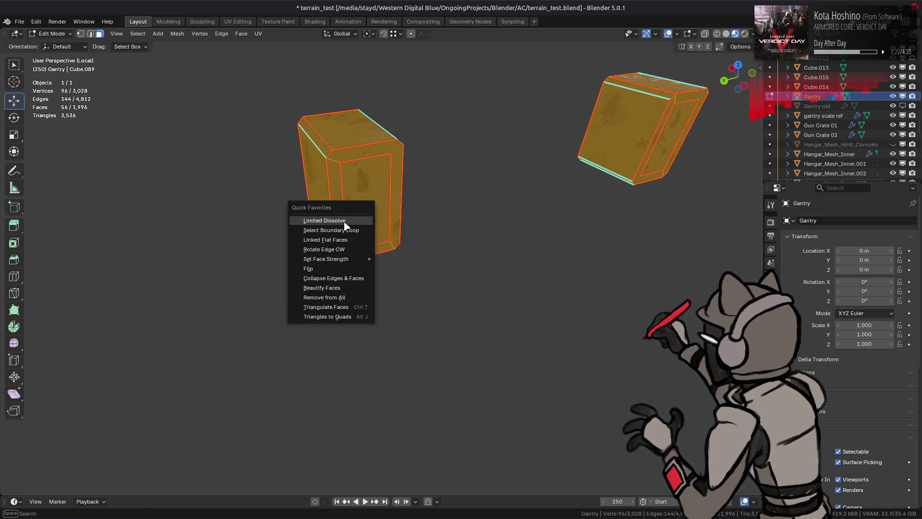
{"action": "left_click", "coordinate": [344, 225]}
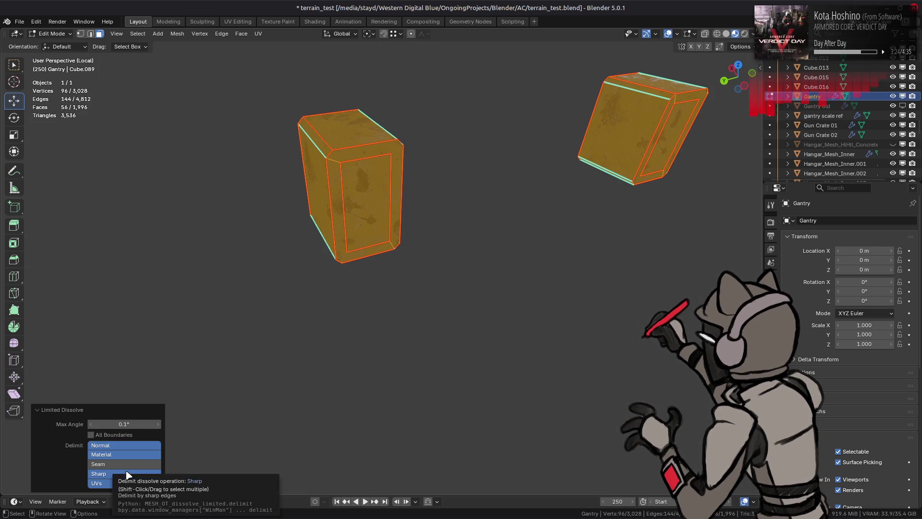
Step: Select the edges around the end block's inner opening and zoom onto them
{"action": "mouse_move", "coordinate": [435, 307]}
{"action": "middle_mouse_down"}
{"action": "mouse_move", "coordinate": [271, 288]}
{"action": "mouse_move", "coordinate": [372, 301]}
{"action": "middle_mouse_up"}
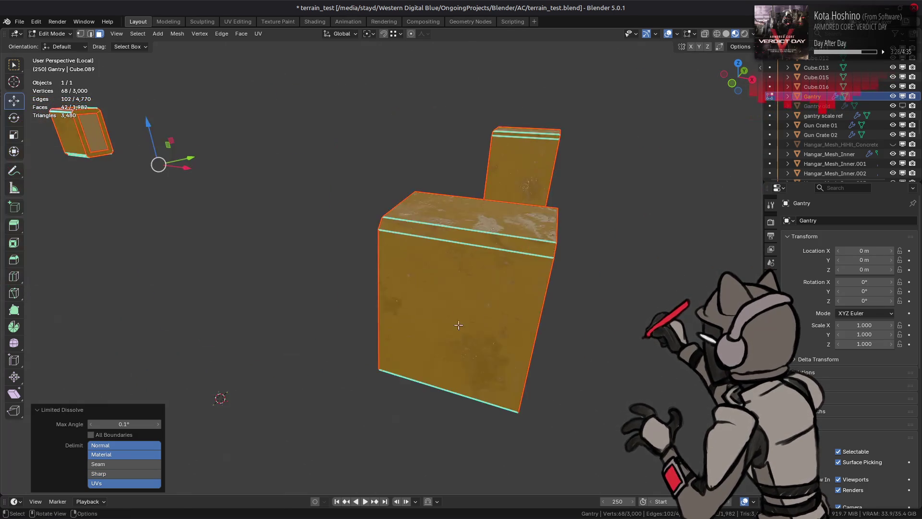
{"action": "key", "text": "Tab"}
{"action": "key", "text": "Tab"}
{"action": "middle_click_drag", "start_coordinate": [294, 291], "coordinate": [424, 288], "text": "shift"}
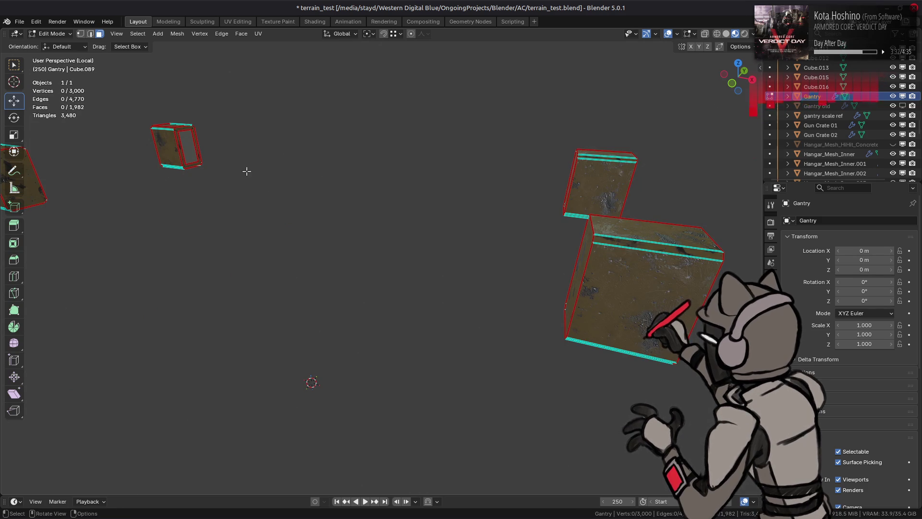
{"action": "left_click", "coordinate": [196, 165], "text": "alt"}
{"action": "key", "text": "KP_Decimal"}
{"action": "scroll", "coordinate": [338, 183], "scroll_direction": "up", "scroll_amount": 3}
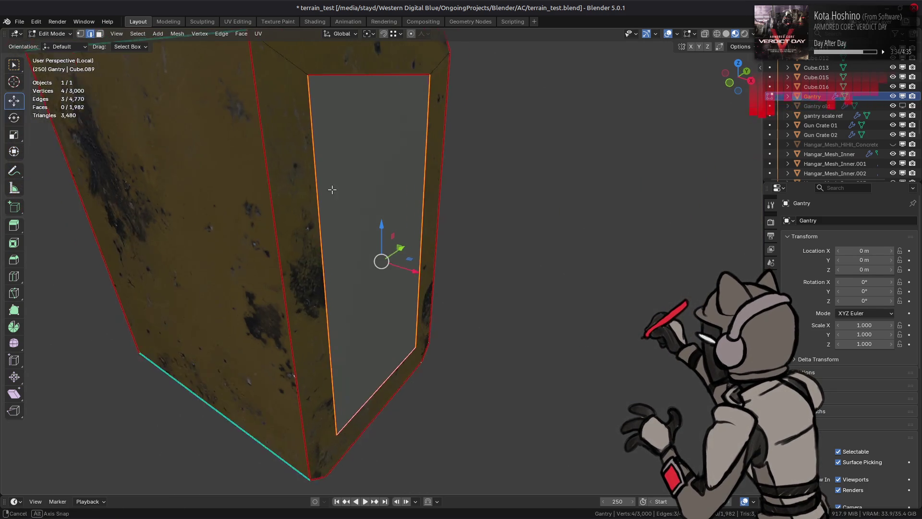
Step: Try deleting the inner face, undo it, and fill the hole with a new face
{"action": "key", "text": "3"}
{"action": "middle_click_drag", "start_coordinate": [403, 78], "coordinate": [356, 206]}
{"action": "right_click", "coordinate": [357, 205]}
{"action": "left_click", "coordinate": [312, 398]}
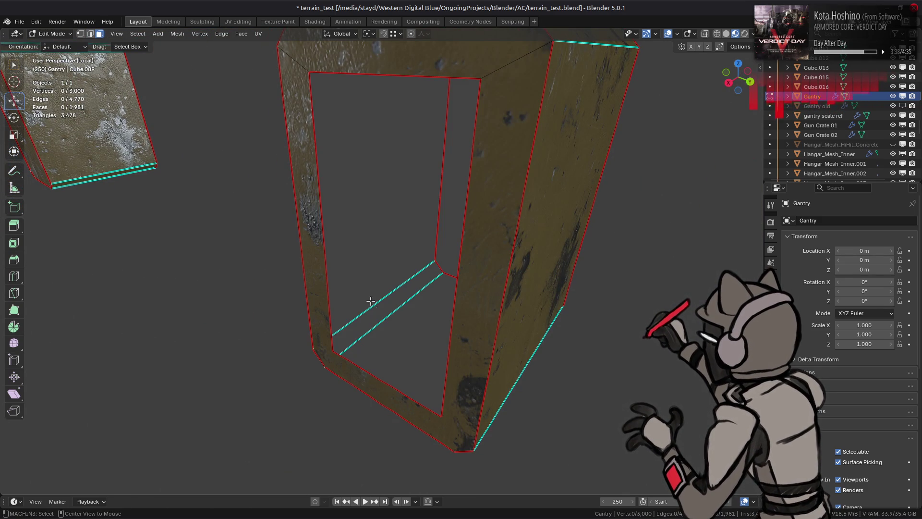
{"action": "key", "text": "ctrl+z"}
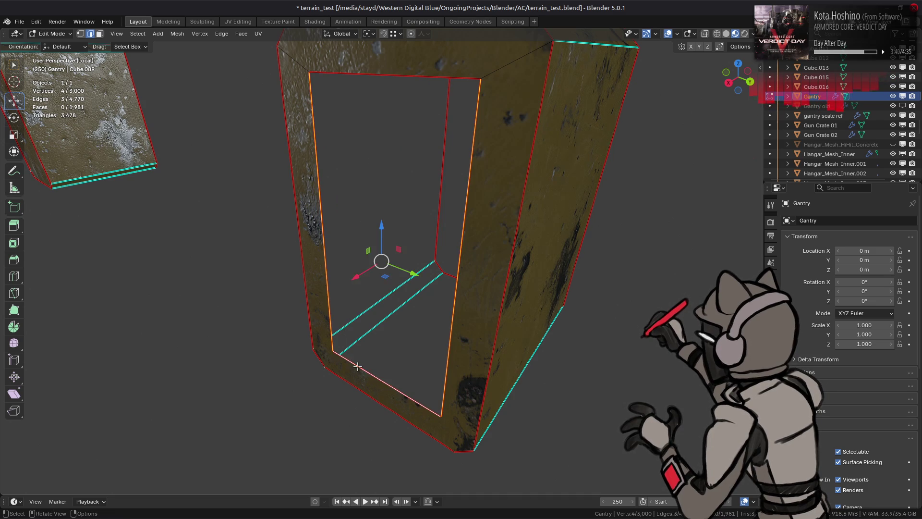
{"action": "key", "text": "ctrl+z"}
{"action": "key", "text": "f"}
{"action": "key", "text": "alt+a"}
Step: Check the material settings of the inner face and the yellow U-shaped frame face
{"action": "mouse_move", "coordinate": [340, 226]}
{"action": "middle_mouse_down"}
{"action": "mouse_move", "coordinate": [384, 173]}
{"action": "mouse_move", "coordinate": [457, 243]}
{"action": "middle_mouse_up"}
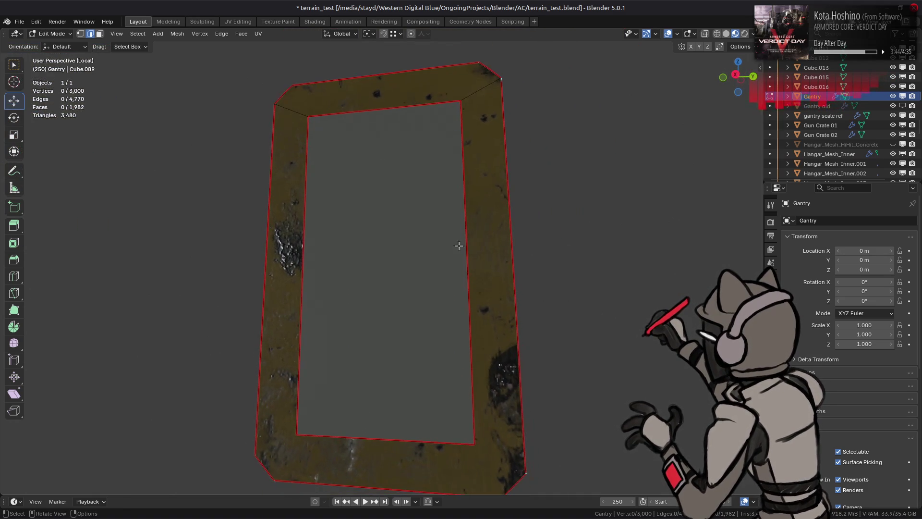
{"action": "key", "text": "3"}
{"action": "left_click", "coordinate": [462, 250]}
{"action": "left_click", "coordinate": [772, 384]}
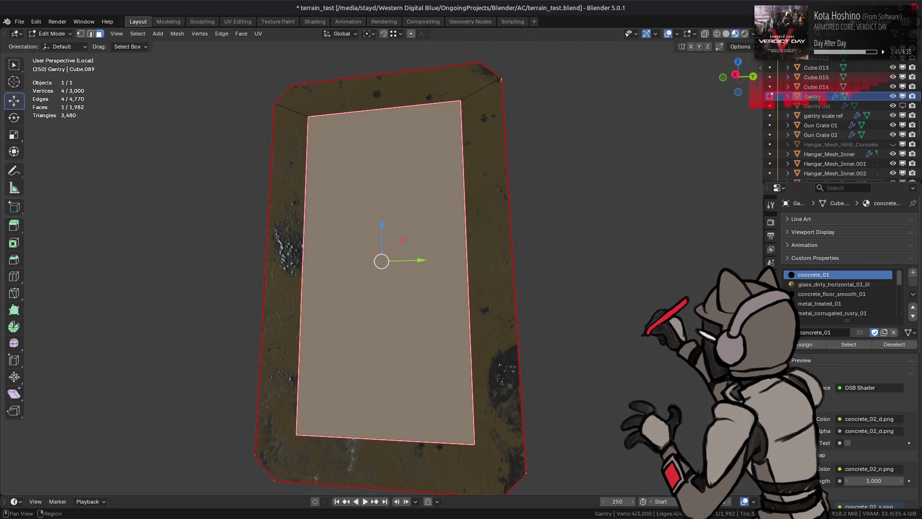
{"action": "left_click", "coordinate": [507, 294]}
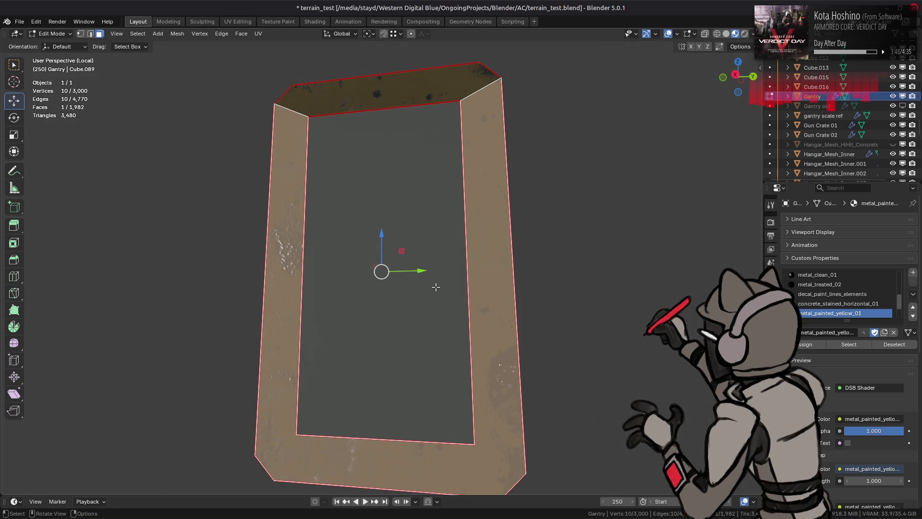
{"action": "left_click", "coordinate": [435, 286], "text": "shift"}
{"action": "key", "text": "ctrl+z"}
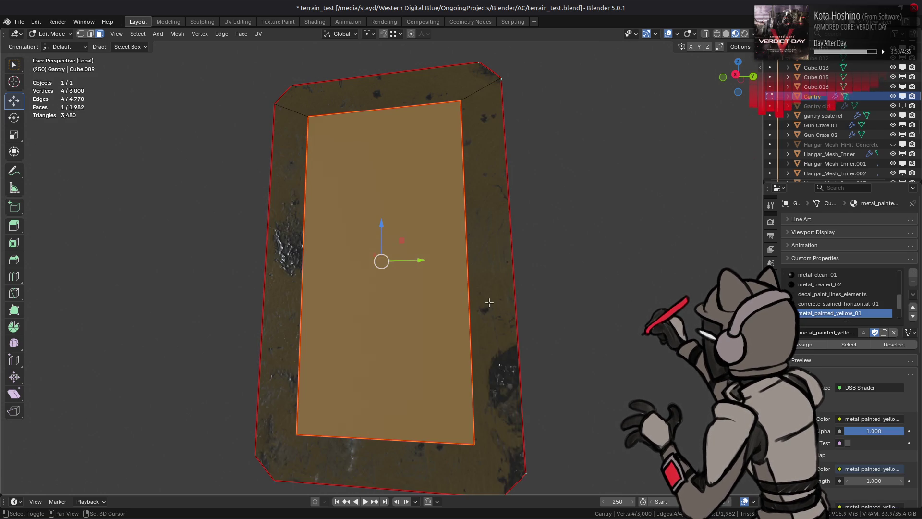
{"action": "left_click", "coordinate": [808, 345]}
Step: Delete the end block's inner panel face
{"action": "key", "text": "Tab"}
{"action": "mouse_move", "coordinate": [433, 260]}
{"action": "middle_mouse_down"}
{"action": "mouse_move", "coordinate": [451, 267]}
{"action": "mouse_move", "coordinate": [444, 282]}
{"action": "mouse_move", "coordinate": [489, 308]}
{"action": "mouse_move", "coordinate": [428, 243]}
{"action": "mouse_move", "coordinate": [189, 255]}
{"action": "mouse_move", "coordinate": [390, 237]}
{"action": "mouse_move", "coordinate": [383, 269]}
{"action": "middle_mouse_up"}
{"action": "key", "text": "Tab"}
{"action": "left_click", "coordinate": [383, 269]}
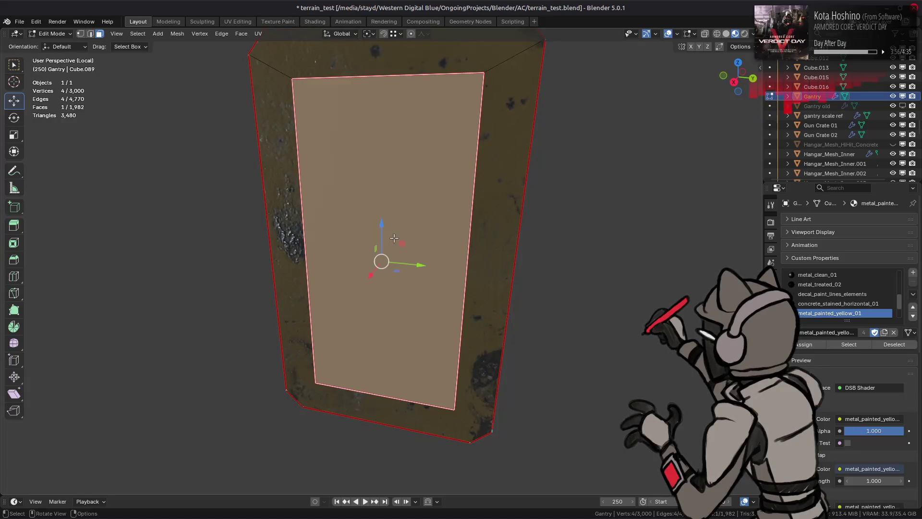
{"action": "right_click", "coordinate": [370, 283]}
{"action": "left_click", "coordinate": [366, 243]}
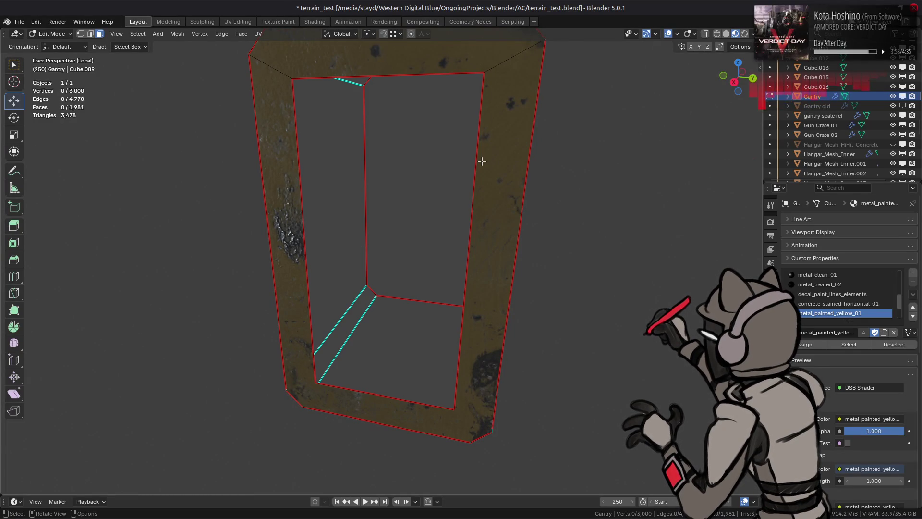
Step: Dissolve the top edges of the U-shaped frame
{"action": "left_click", "coordinate": [489, 175]}
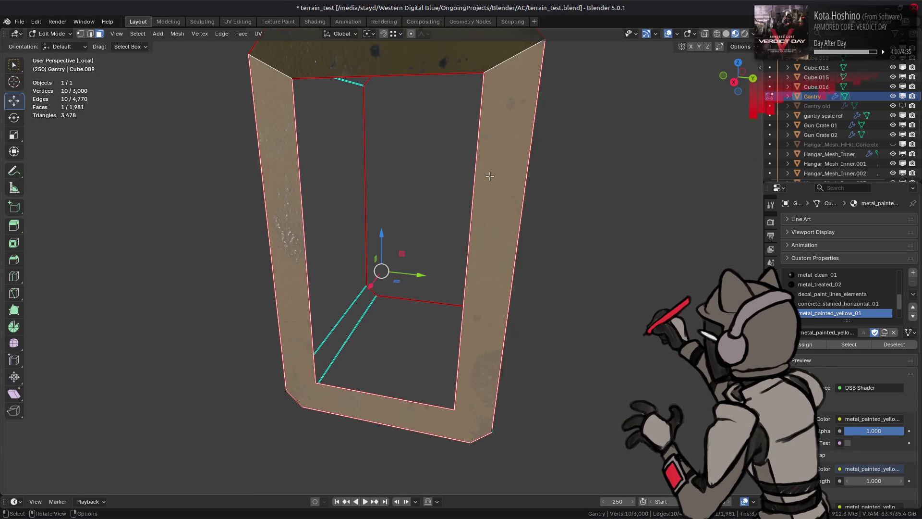
{"action": "key", "text": "2"}
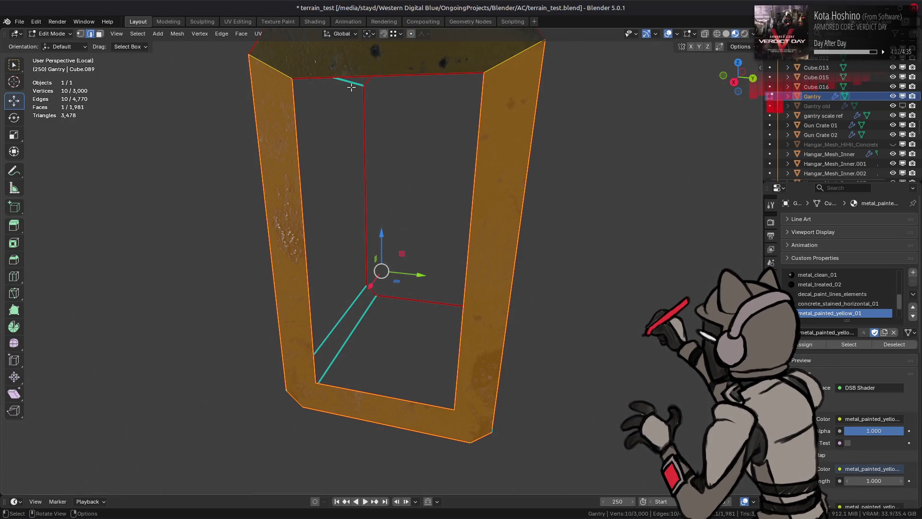
{"action": "left_click", "coordinate": [352, 77]}
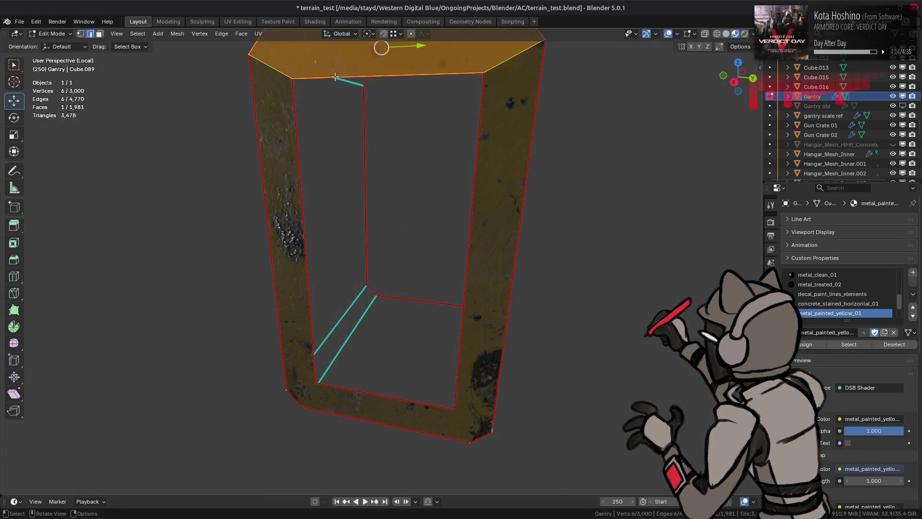
{"action": "left_click", "coordinate": [339, 81], "text": "alt"}
{"action": "left_click", "coordinate": [382, 75], "text": "alt"}
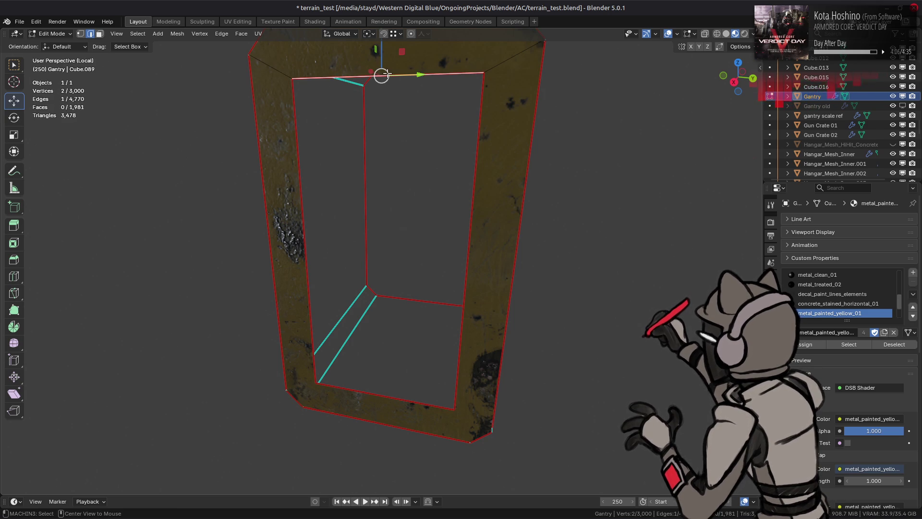
{"action": "left_click", "coordinate": [514, 57]}
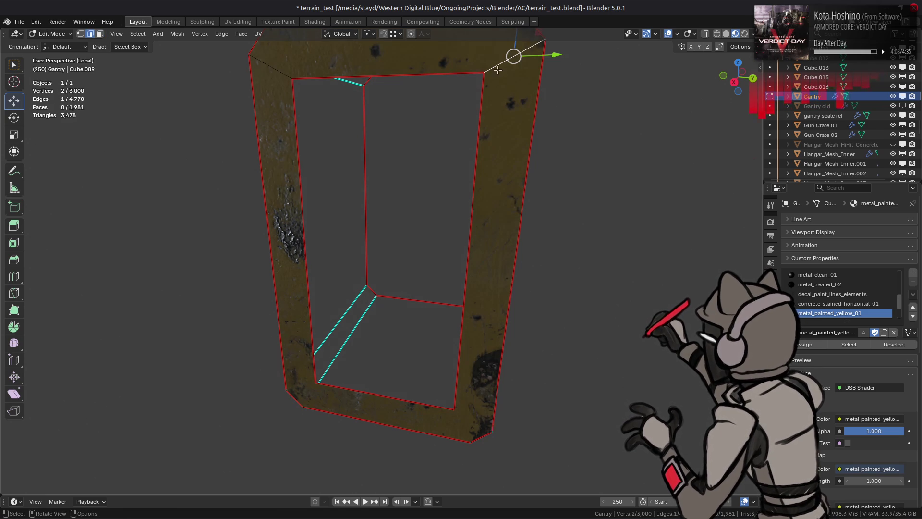
{"action": "right_click", "coordinate": [339, 369]}
{"action": "left_click", "coordinate": [301, 455]}
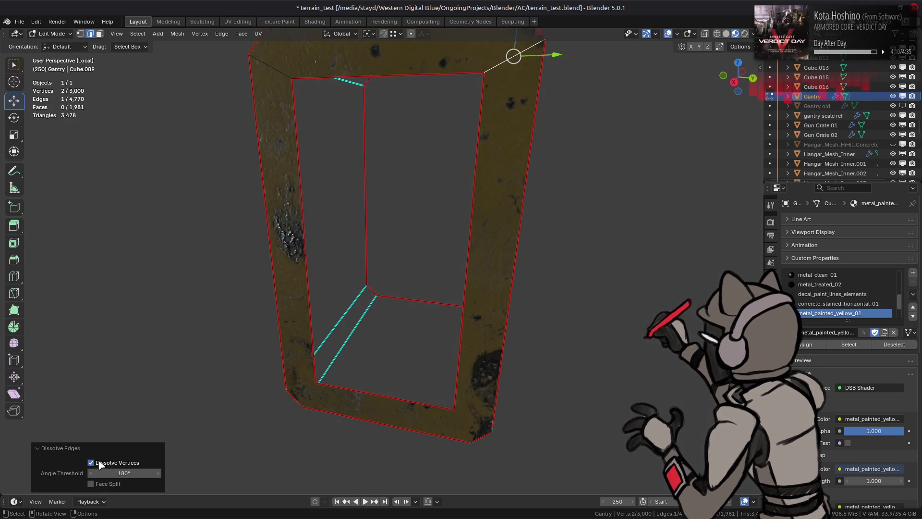
{"action": "left_click", "coordinate": [276, 69]}
{"action": "right_click", "coordinate": [270, 319]}
{"action": "key", "text": "Escape"}
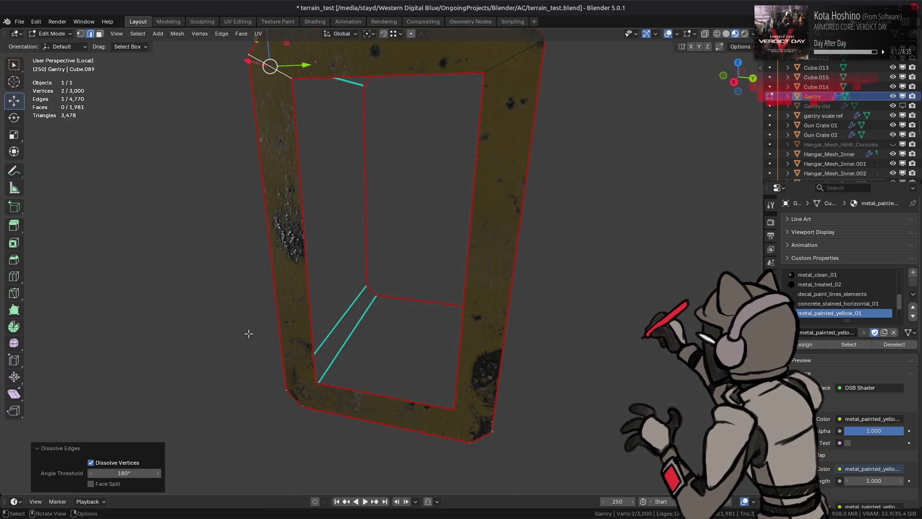
Step: Fill the left and right triangular holes in the front panel with faces
{"action": "middle_click_drag", "start_coordinate": [396, 261], "coordinate": [363, 239]}
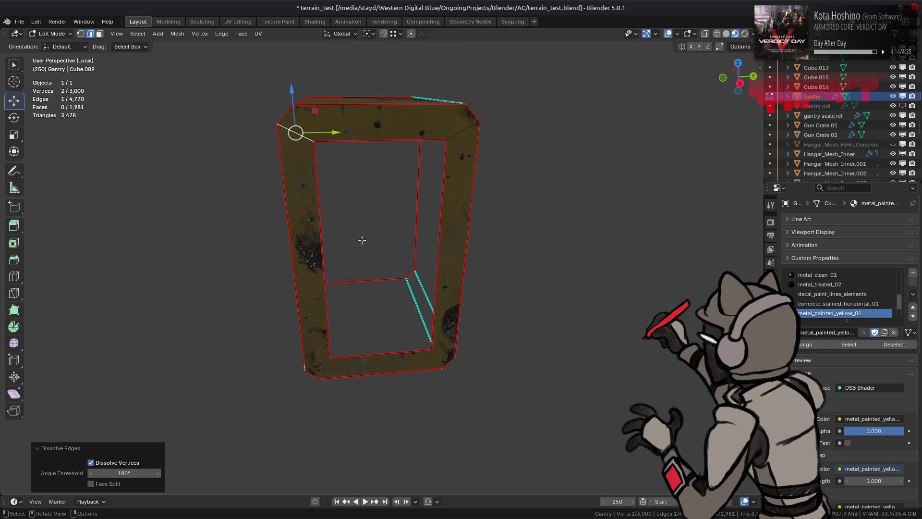
{"action": "key", "text": "3"}
{"action": "left_click", "coordinate": [304, 211]}
{"action": "key", "text": "2"}
{"action": "left_click", "coordinate": [335, 273]}
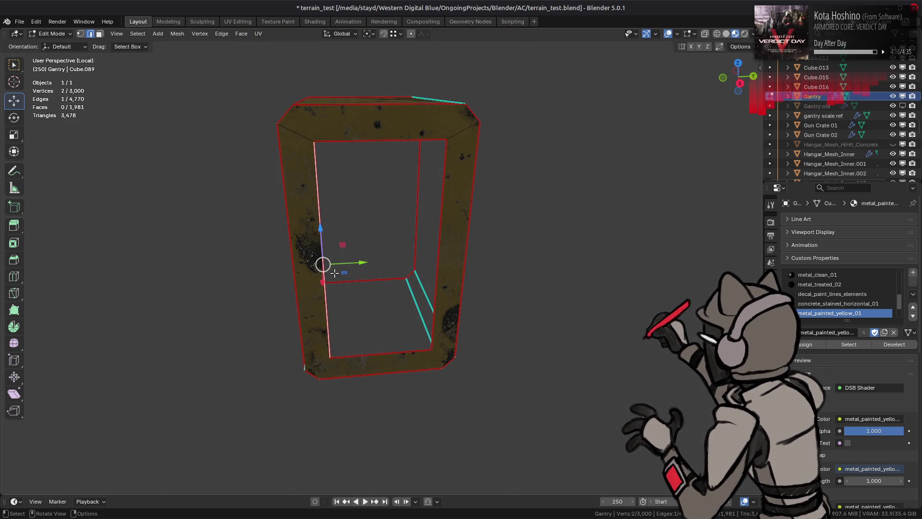
{"action": "left_click", "coordinate": [383, 355], "text": "shift"}
{"action": "key", "text": "f"}
{"action": "left_click", "coordinate": [440, 245]}
{"action": "left_click", "coordinate": [368, 232], "text": "shift"}
{"action": "key", "text": "f"}
{"action": "key", "text": "alt+a"}
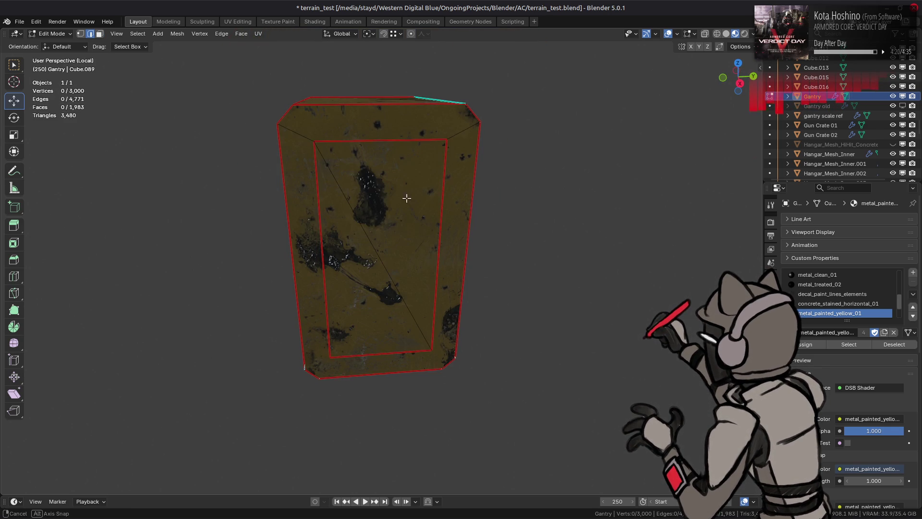
Step: Dissolve the panel's diagonal and inner edges into a single face
{"action": "middle_click_drag", "start_coordinate": [405, 198], "coordinate": [385, 194]}
{"action": "key", "text": "3"}
{"action": "key", "text": "a"}
{"action": "key", "text": "x"}
{"action": "left_click", "coordinate": [370, 310]}
{"action": "key", "text": "alt+a"}
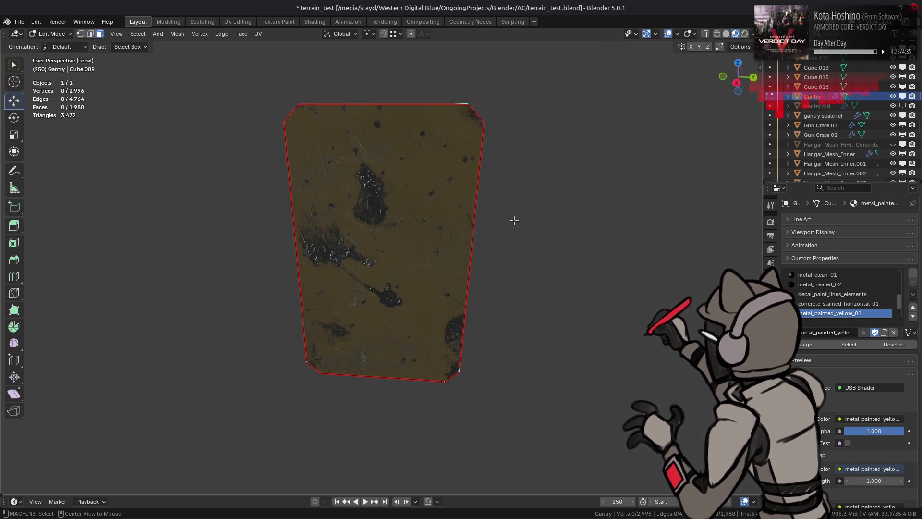
Step: Unhide the rest of the gantry with Alt+H and orbit in on it
{"action": "middle_click_drag", "start_coordinate": [514, 220], "coordinate": [418, 373]}
{"action": "scroll", "coordinate": [418, 373], "scroll_direction": "down", "scroll_amount": 5}
{"action": "key", "text": "a"}
{"action": "mouse_move", "coordinate": [461, 231]}
{"action": "middle_mouse_down"}
{"action": "mouse_move", "coordinate": [166, 185]}
{"action": "mouse_move", "coordinate": [514, 210]}
{"action": "mouse_move", "coordinate": [330, 207]}
{"action": "middle_mouse_up"}
{"action": "key", "text": "alt+h"}
{"action": "mouse_move", "coordinate": [274, 261]}
{"action": "middle_mouse_down", "text": "alt"}
{"action": "mouse_move", "coordinate": [295, 262]}
{"action": "mouse_move", "coordinate": [359, 204]}
{"action": "mouse_move", "coordinate": [389, 211]}
{"action": "middle_mouse_up", "text": "alt"}
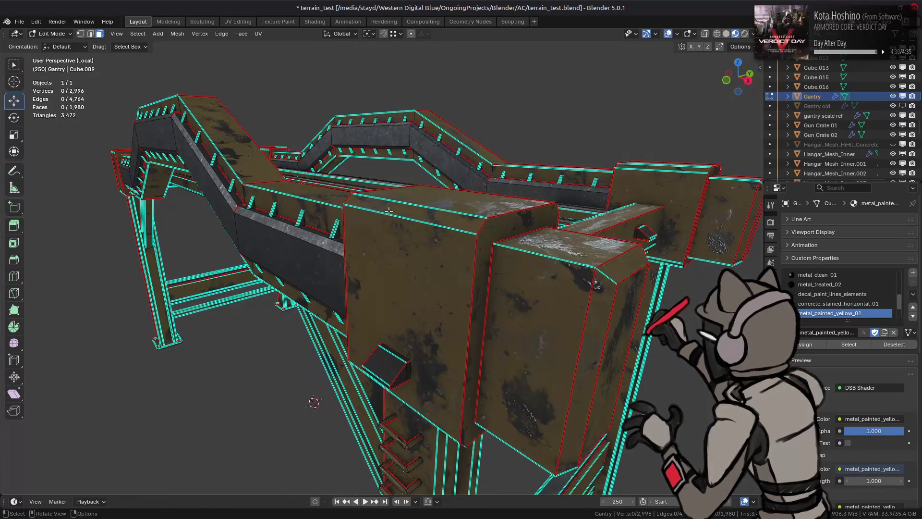
Step: Try isolating the linked box pieces, then unhide everything and deselect
{"action": "left_click", "coordinate": [426, 213]}
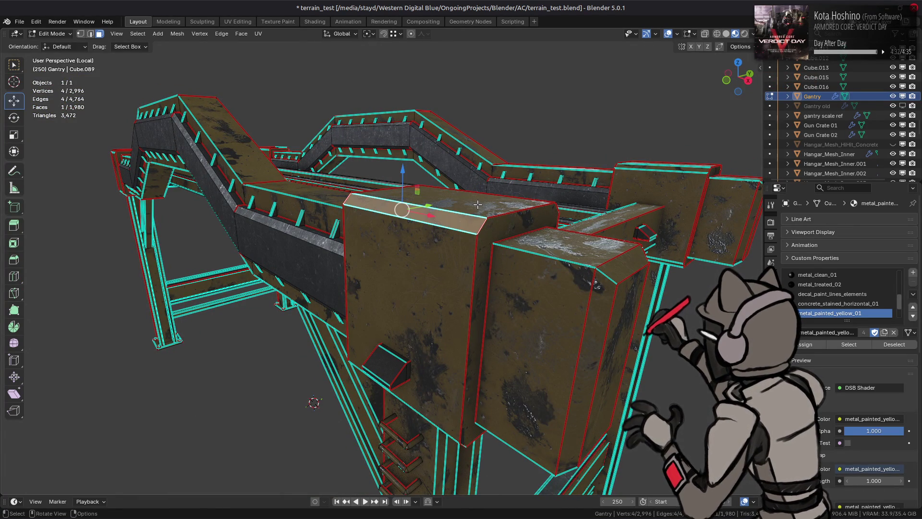
{"action": "middle_click_drag", "start_coordinate": [646, 187], "coordinate": [337, 187]}
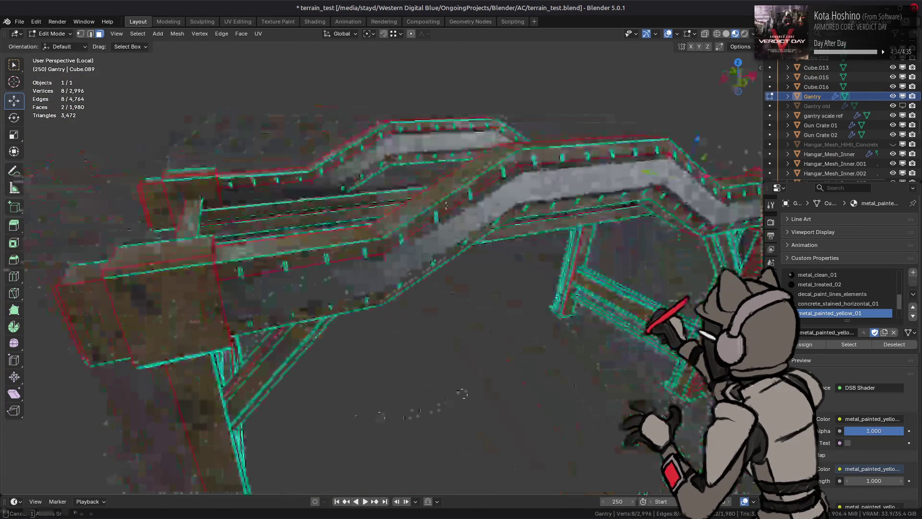
{"action": "left_click", "coordinate": [205, 184], "text": "shift"}
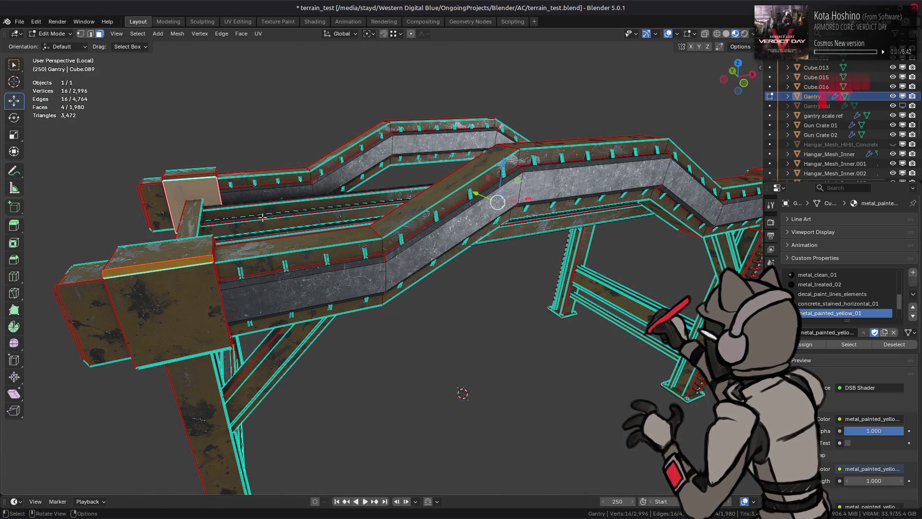
{"action": "key", "text": "ctrl+l"}
{"action": "key", "text": "shift+h"}
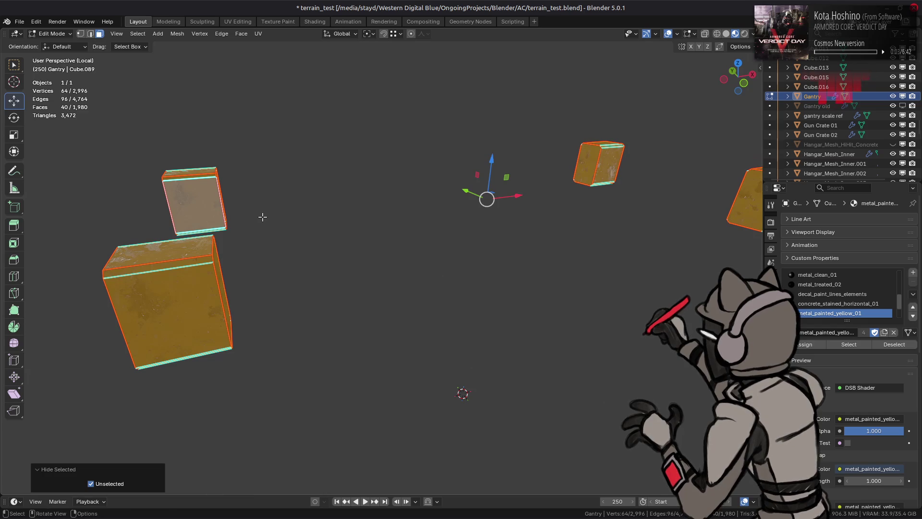
{"action": "key", "text": "alt+h"}
{"action": "key", "text": "alt+a"}
Step: Select the box and both rail faces, grow to linked geometry, and hide the rest
{"action": "left_click", "coordinate": [101, 304]}
{"action": "left_click", "coordinate": [145, 205], "text": "shift"}
{"action": "middle_click_drag", "start_coordinate": [477, 231], "coordinate": [562, 374]}
{"action": "left_click", "coordinate": [571, 386], "text": "shift"}
{"action": "left_click", "coordinate": [570, 386], "text": "shift"}
{"action": "left_click", "coordinate": [533, 224], "text": "shift"}
{"action": "left_click", "coordinate": [436, 312], "text": "shift"}
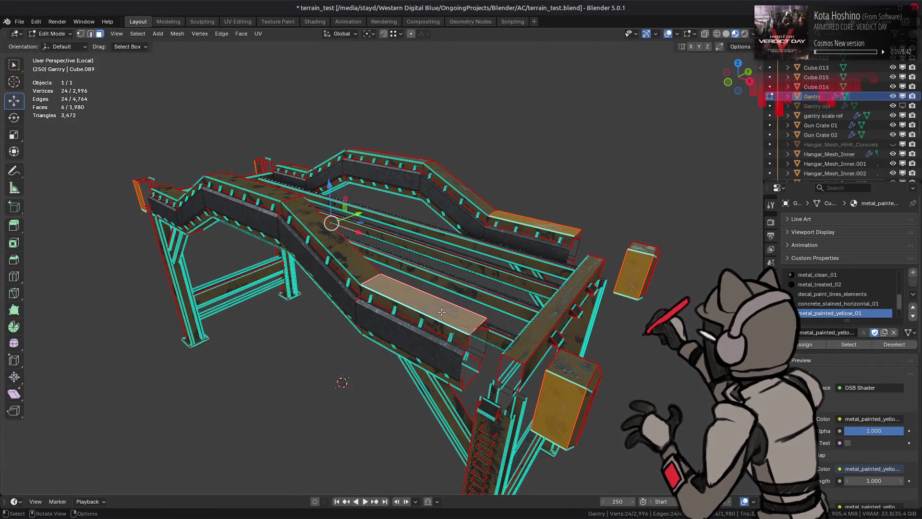
{"action": "key", "text": "ctrl+l"}
{"action": "key", "text": "shift+h"}
Step: Select the edge loops at the rail end and on the right box
{"action": "scroll", "coordinate": [457, 310], "scroll_direction": "down", "scroll_amount": 3}
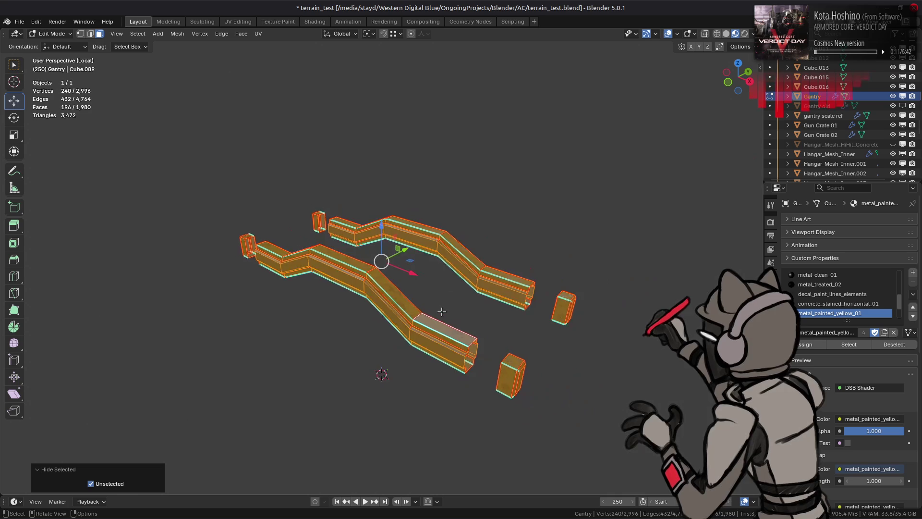
{"action": "scroll", "coordinate": [474, 308], "scroll_direction": "up", "scroll_amount": 6}
{"action": "middle_click_drag", "start_coordinate": [474, 307], "coordinate": [466, 298]}
{"action": "key", "text": "2"}
{"action": "key", "text": "alt+a"}
{"action": "left_click", "coordinate": [344, 284], "text": "alt"}
{"action": "left_click", "coordinate": [541, 327], "text": "alt+shift"}
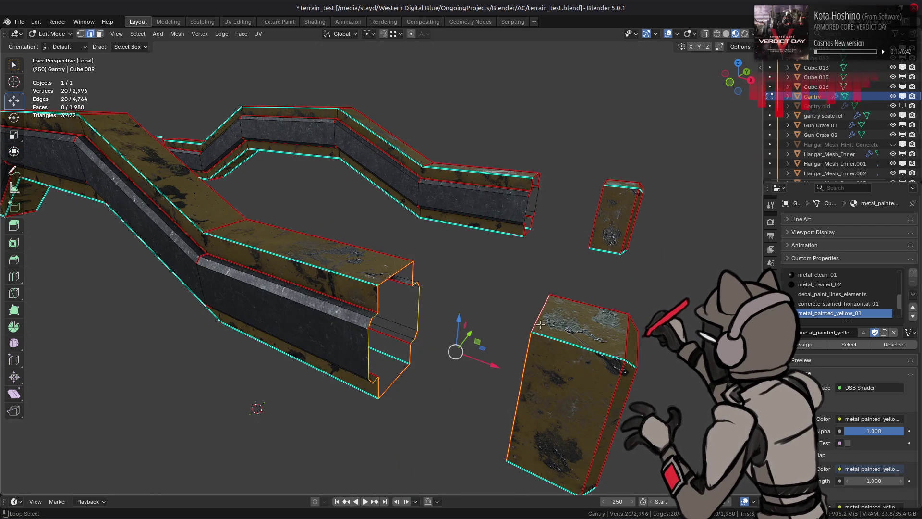
{"action": "scroll", "coordinate": [541, 325], "scroll_direction": "up", "scroll_amount": 6}
{"action": "scroll", "coordinate": [541, 324], "scroll_direction": "down", "scroll_amount": 5}
Step: Briefly unhide the hidden gantry geometry, then hide it again
{"action": "key", "text": "alt+h"}
{"action": "scroll", "coordinate": [407, 221], "scroll_direction": "up", "scroll_amount": 5}
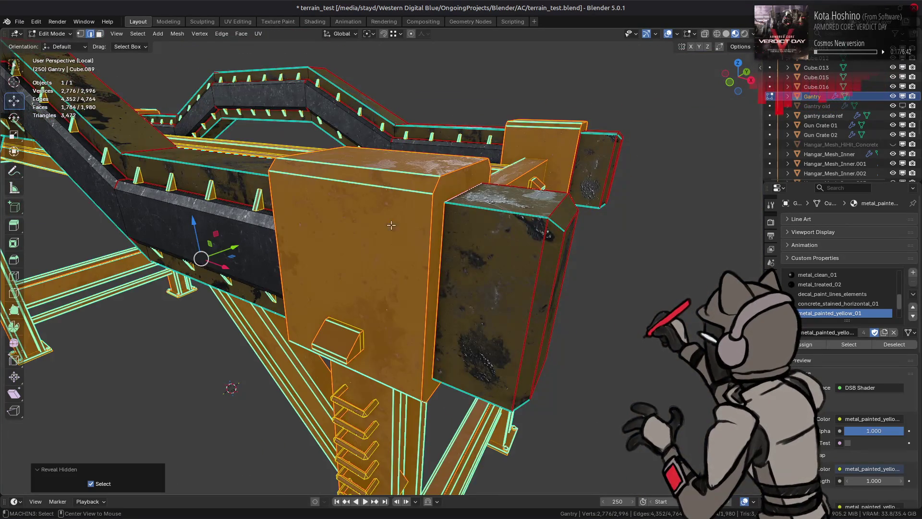
{"action": "key", "text": "h"}
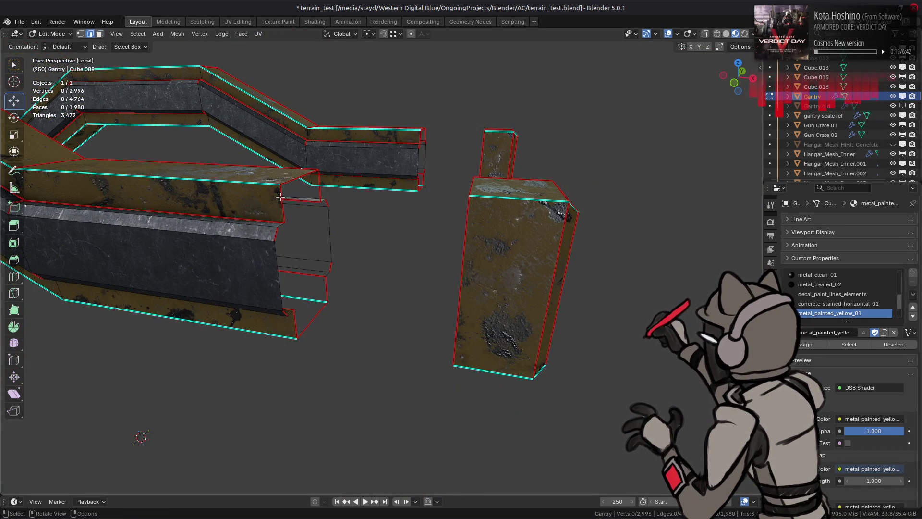
{"action": "middle_click_drag", "start_coordinate": [407, 221], "coordinate": [365, 207]}
{"action": "scroll", "coordinate": [359, 201], "scroll_direction": "up", "scroll_amount": 3}
Step: Select the whole connected rail from its large face and frame it in view
{"action": "key", "text": "3"}
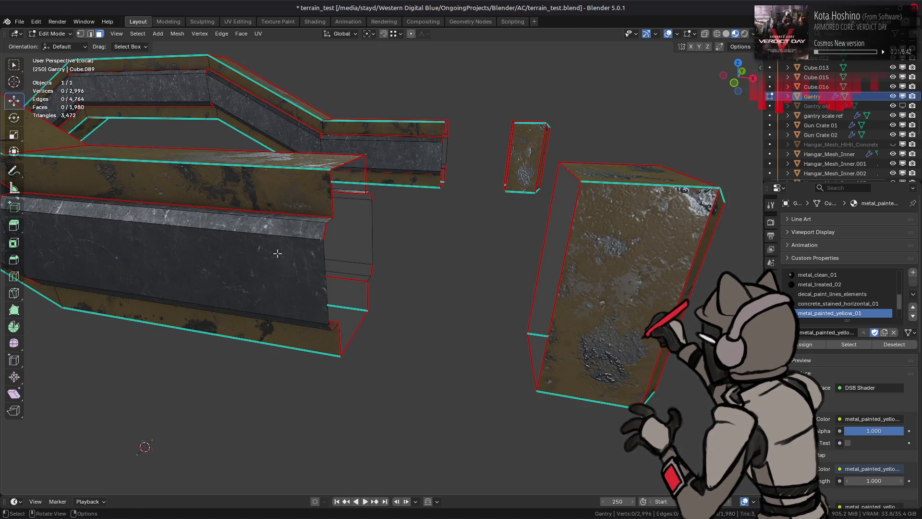
{"action": "left_click", "coordinate": [301, 241]}
{"action": "key", "text": "ctrl+l"}
{"action": "key", "text": "KP_Decimal"}
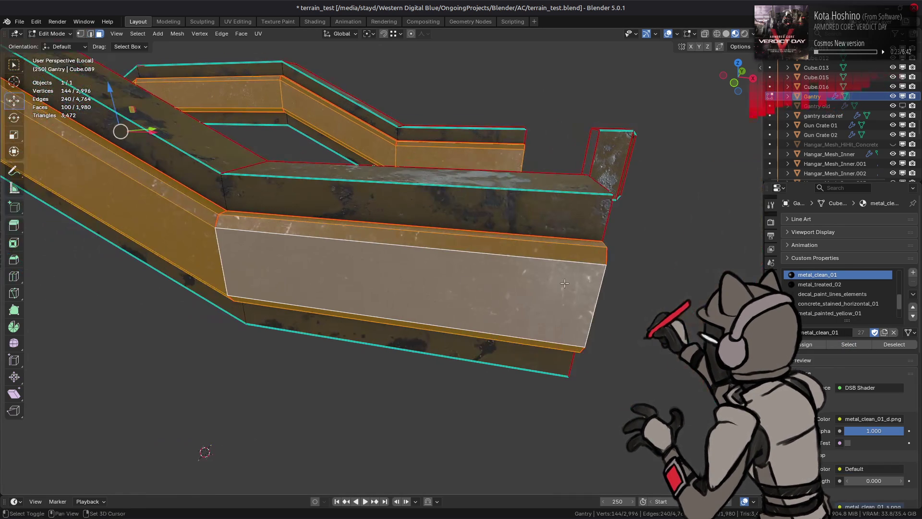
Step: Split the rail faces off the surrounding mesh and hide them
{"action": "right_click", "coordinate": [466, 282]}
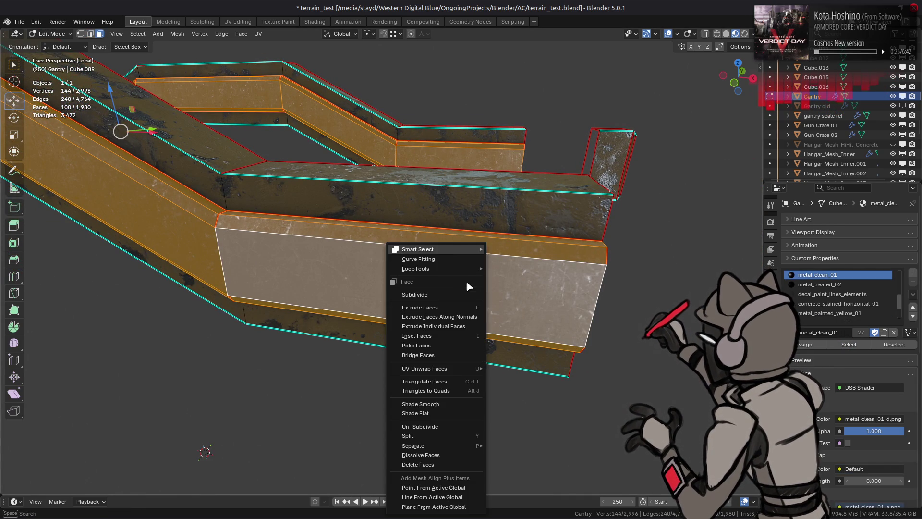
{"action": "left_click", "coordinate": [434, 438]}
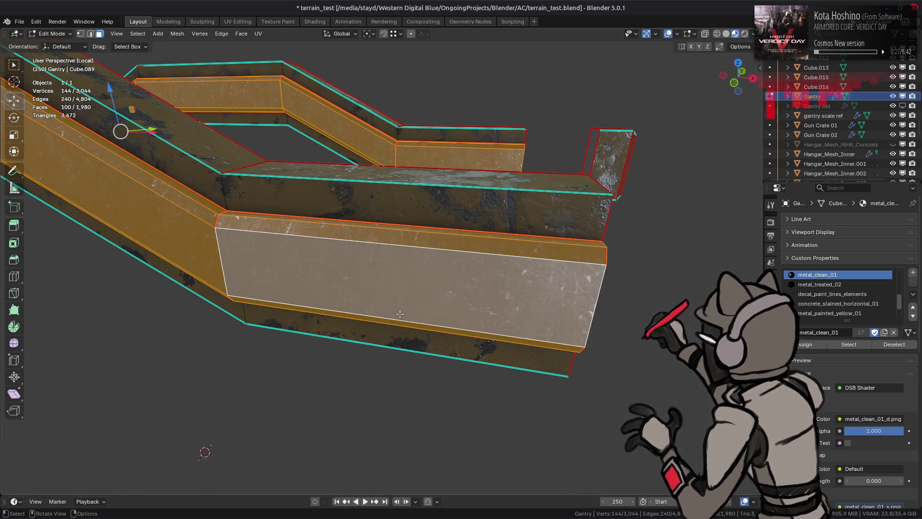
{"action": "key", "text": "h"}
{"action": "middle_click_drag", "start_coordinate": [380, 317], "coordinate": [365, 294]}
Step: Bridge two opposite rail edge loops with faces, then undo the bridge
{"action": "left_click", "coordinate": [395, 231], "text": "alt"}
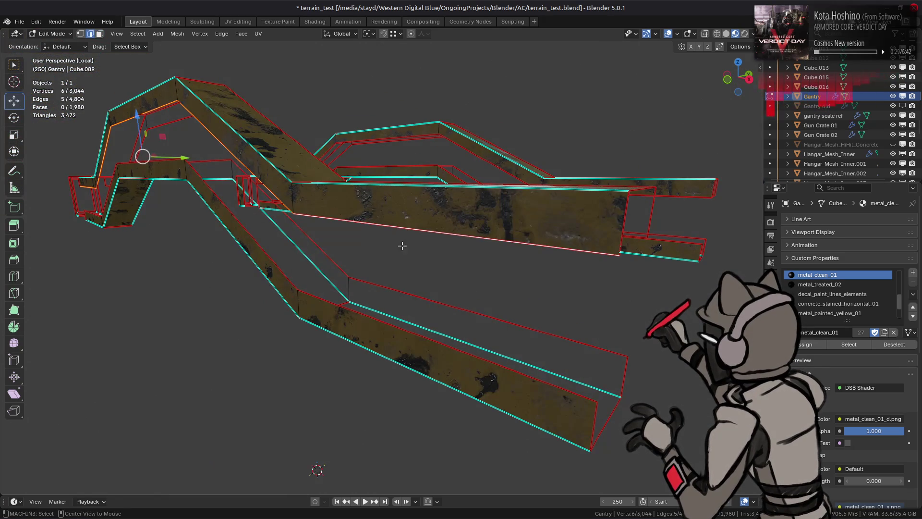
{"action": "left_click", "coordinate": [408, 332], "text": "alt+shift"}
{"action": "key", "text": "ctrl+e"}
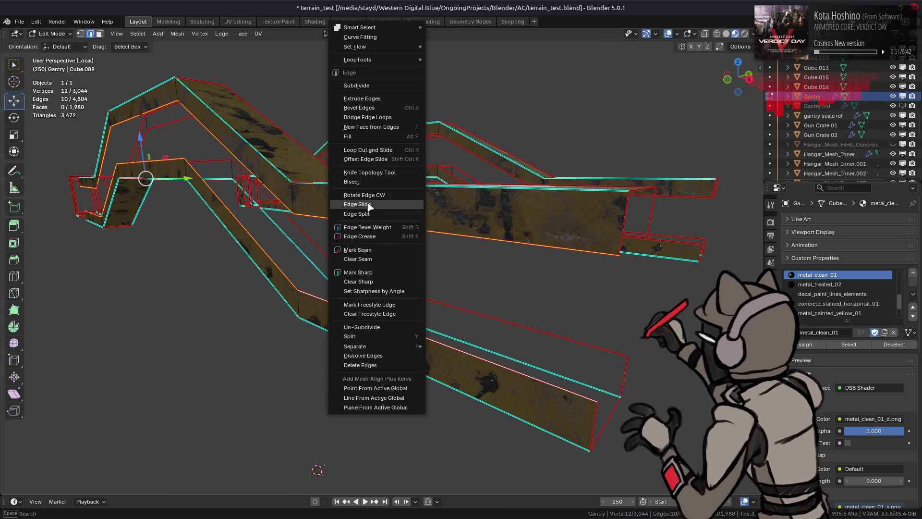
{"action": "left_click", "coordinate": [374, 117]}
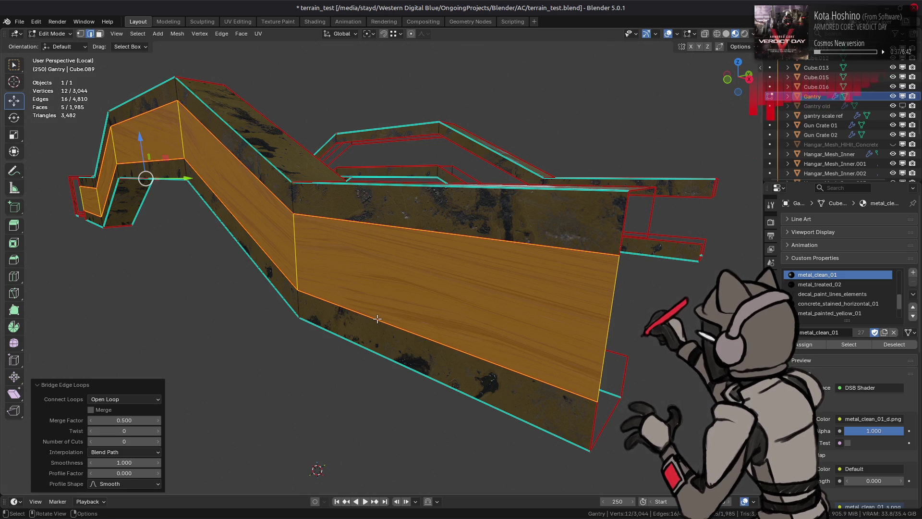
{"action": "key", "text": "ctrl+z"}
{"action": "mouse_move", "coordinate": [428, 309]}
{"action": "middle_mouse_down"}
{"action": "mouse_move", "coordinate": [288, 301]}
{"action": "mouse_move", "coordinate": [328, 290]}
{"action": "mouse_move", "coordinate": [410, 303]}
{"action": "mouse_move", "coordinate": [415, 271]}
{"action": "mouse_move", "coordinate": [405, 313]}
{"action": "mouse_move", "coordinate": [457, 299]}
{"action": "mouse_move", "coordinate": [414, 294]}
{"action": "mouse_move", "coordinate": [431, 258]}
{"action": "middle_mouse_up"}
Step: Box-select the rail edges, including the left piece, and clear their seams
{"action": "left_click_drag", "start_coordinate": [344, 168], "coordinate": [509, 385]}
{"action": "scroll", "coordinate": [412, 261], "scroll_direction": "down", "scroll_amount": 3}
{"action": "scroll", "coordinate": [124, 261], "scroll_direction": "right", "scroll_amount": 5, "text": "ctrl"}
{"action": "left_click_drag", "start_coordinate": [135, 233], "coordinate": [227, 334], "text": "shift"}
{"action": "right_click", "coordinate": [432, 372]}
{"action": "left_click", "coordinate": [416, 358]}
Step: Mark the selected rail edges sharp
{"action": "mouse_move", "coordinate": [372, 330]}
{"action": "middle_mouse_down"}
{"action": "mouse_move", "coordinate": [360, 339]}
{"action": "mouse_move", "coordinate": [385, 346]}
{"action": "mouse_move", "coordinate": [240, 336]}
{"action": "mouse_move", "coordinate": [36, 298]}
{"action": "mouse_move", "coordinate": [53, 249]}
{"action": "mouse_move", "coordinate": [457, 230]}
{"action": "mouse_move", "coordinate": [438, 190]}
{"action": "middle_mouse_up"}
{"action": "right_click", "coordinate": [364, 348]}
{"action": "left_click", "coordinate": [339, 361]}
{"action": "left_click", "coordinate": [440, 195], "text": "alt"}
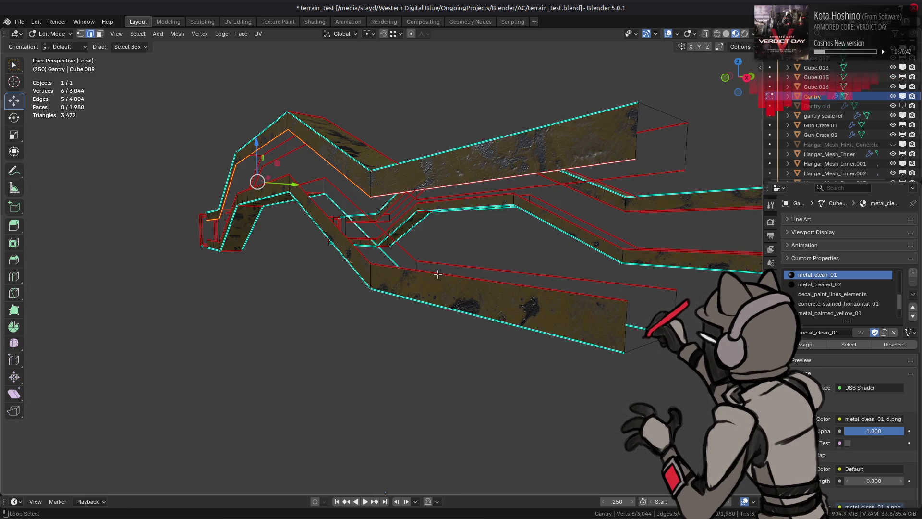
Step: Bridge the two selected edge loops to add a new walkway face
{"action": "left_click", "coordinate": [441, 265], "text": "alt+shift"}
{"action": "right_click", "coordinate": [456, 248]}
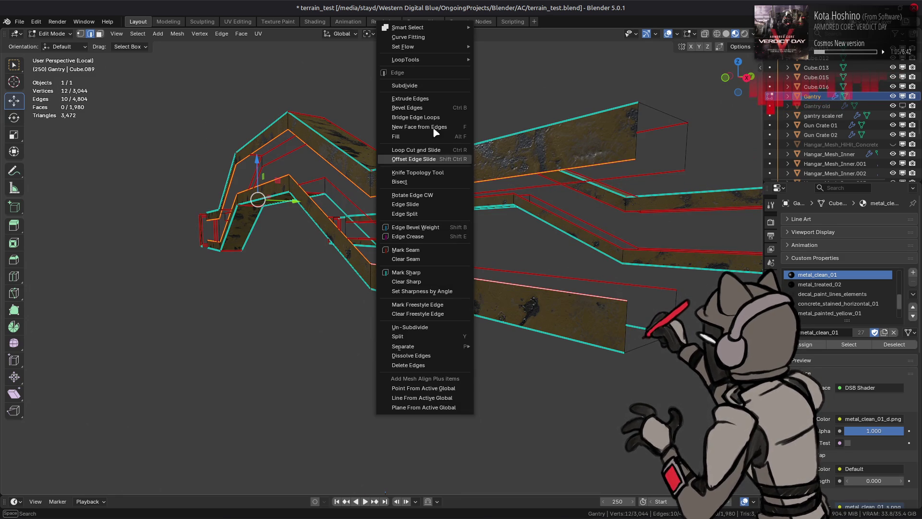
{"action": "left_click", "coordinate": [423, 117]}
{"action": "middle_click_drag", "start_coordinate": [497, 236], "coordinate": [461, 212]}
Step: Select the deck's top face and show Cube.089 mesh data with Shape Keys and Vertex Groups collapsed
{"action": "key", "text": "3"}
{"action": "left_click", "coordinate": [519, 230]}
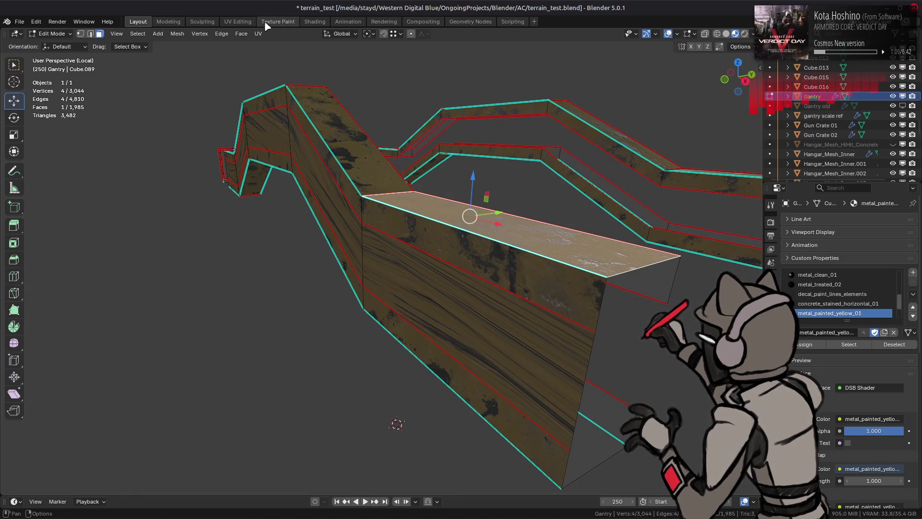
{"action": "left_click", "coordinate": [771, 371]}
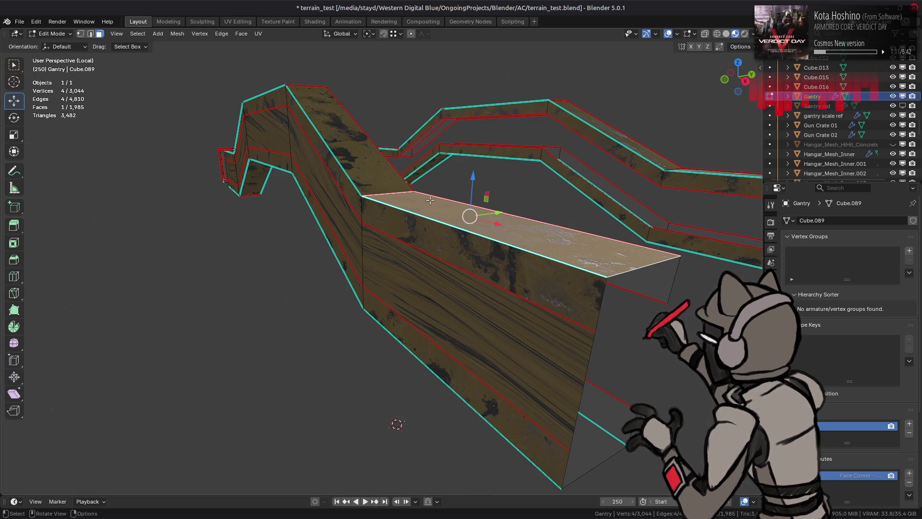
{"action": "left_click", "coordinate": [802, 324]}
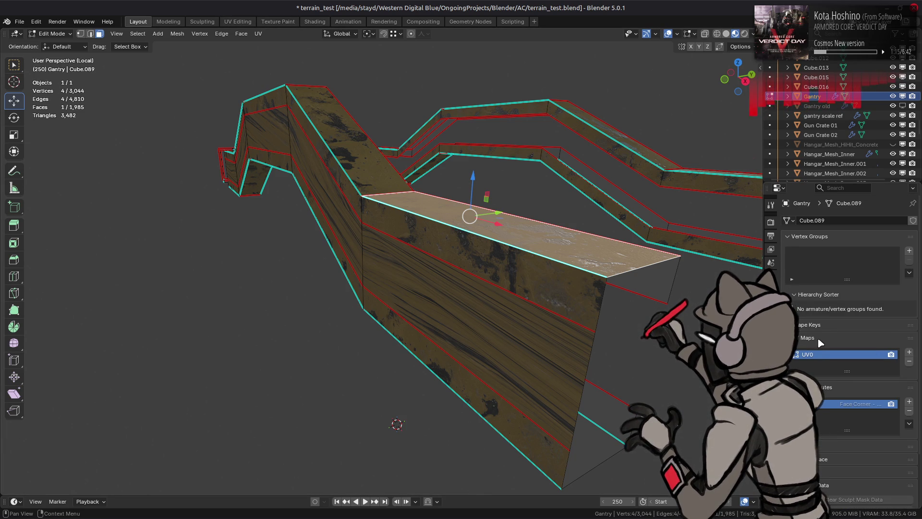
{"action": "left_click", "coordinate": [810, 236]}
{"action": "left_click", "coordinate": [228, 22]}
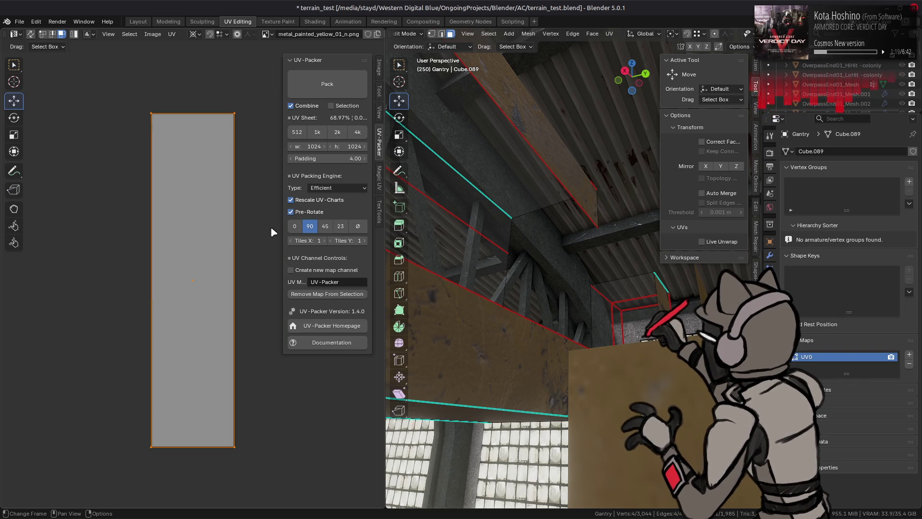
{"action": "middle_click_drag", "start_coordinate": [481, 240], "coordinate": [552, 211]}
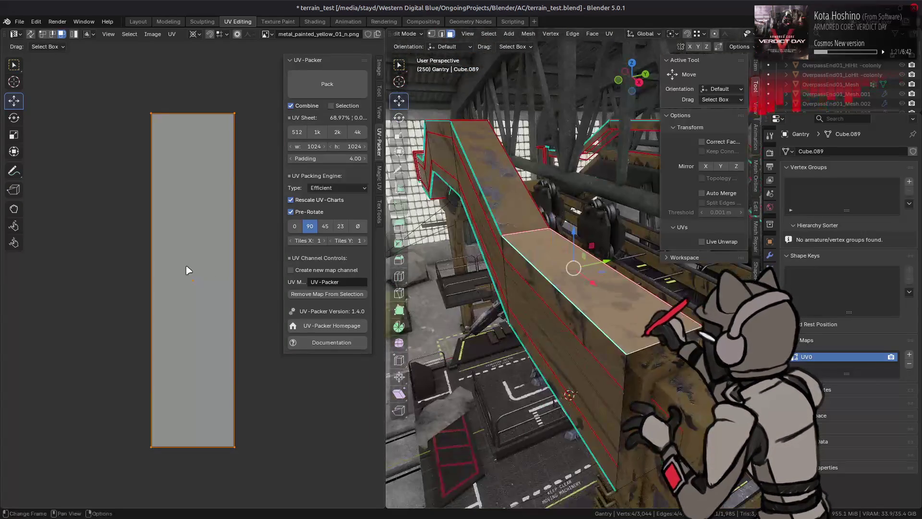
{"action": "scroll", "coordinate": [190, 268], "scroll_direction": "down", "scroll_amount": 7}
{"action": "left_click", "coordinate": [379, 209]}
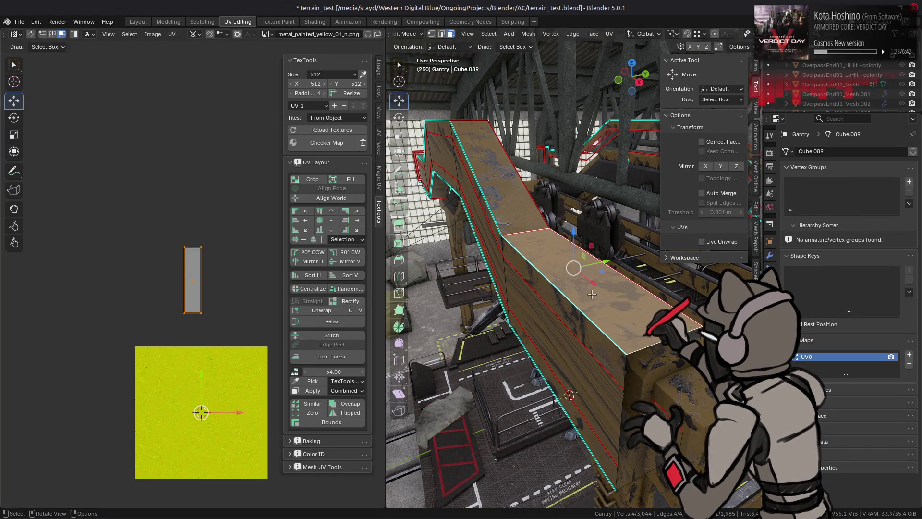
{"action": "key", "text": "Tab"}
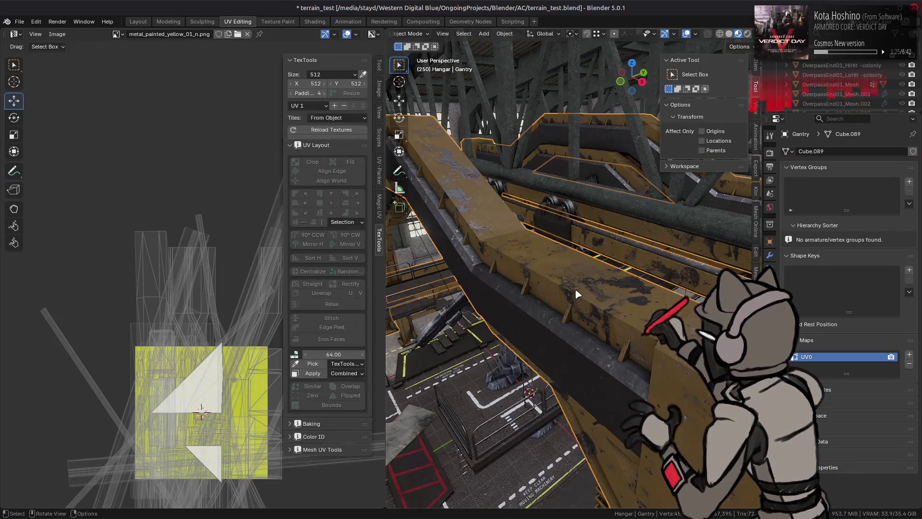
{"action": "key", "text": "Tab"}
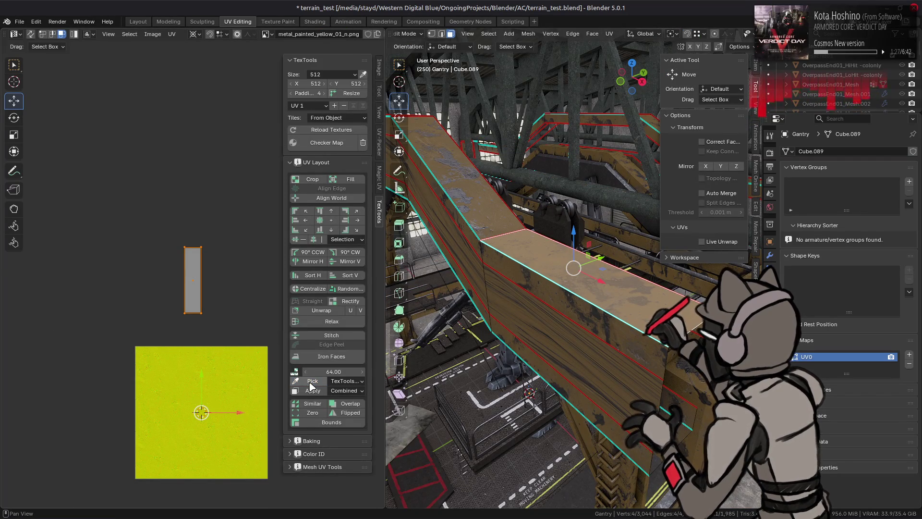
{"action": "left_click", "coordinate": [138, 21]}
{"action": "key", "text": "Tab"}
{"action": "middle_click_drag", "start_coordinate": [381, 252], "coordinate": [307, 212]}
{"action": "left_click", "coordinate": [301, 203], "text": "alt"}
Step: Bridge the first pair of edge loops, undoing and redoing the bridge once
{"action": "left_click", "coordinate": [494, 241], "text": "alt+shift"}
{"action": "right_click", "coordinate": [492, 240]}
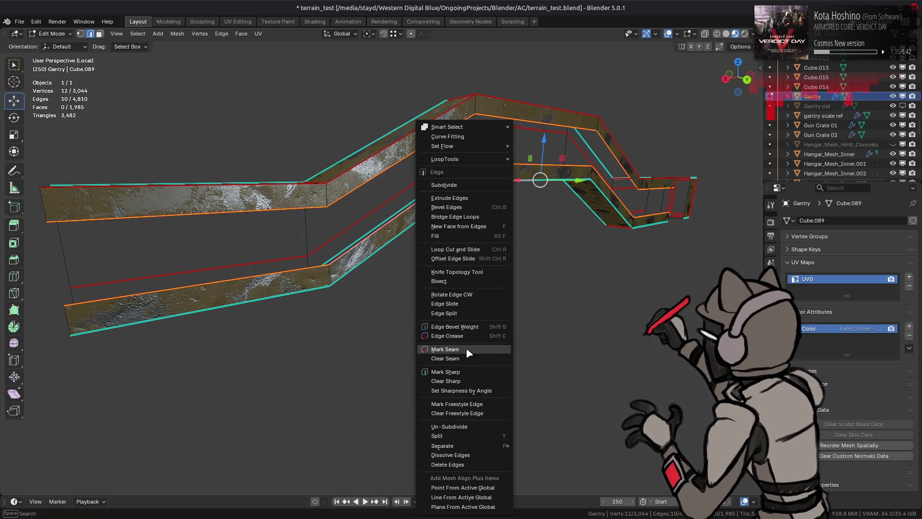
{"action": "left_click", "coordinate": [462, 216]}
{"action": "mouse_move", "coordinate": [461, 217]}
{"action": "middle_mouse_down"}
{"action": "mouse_move", "coordinate": [521, 233]}
{"action": "mouse_move", "coordinate": [370, 219]}
{"action": "mouse_move", "coordinate": [476, 267]}
{"action": "middle_mouse_up"}
{"action": "key", "text": "ctrl+z"}
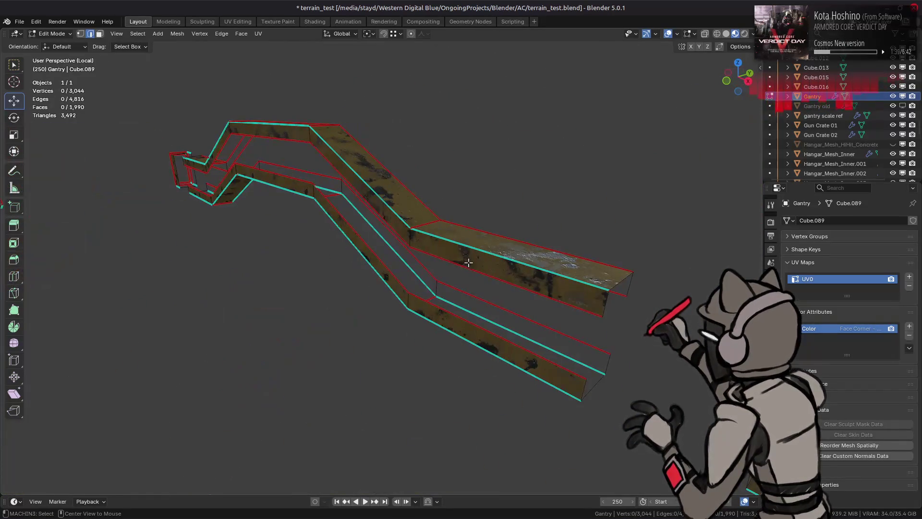
{"action": "right_click", "coordinate": [376, 275]}
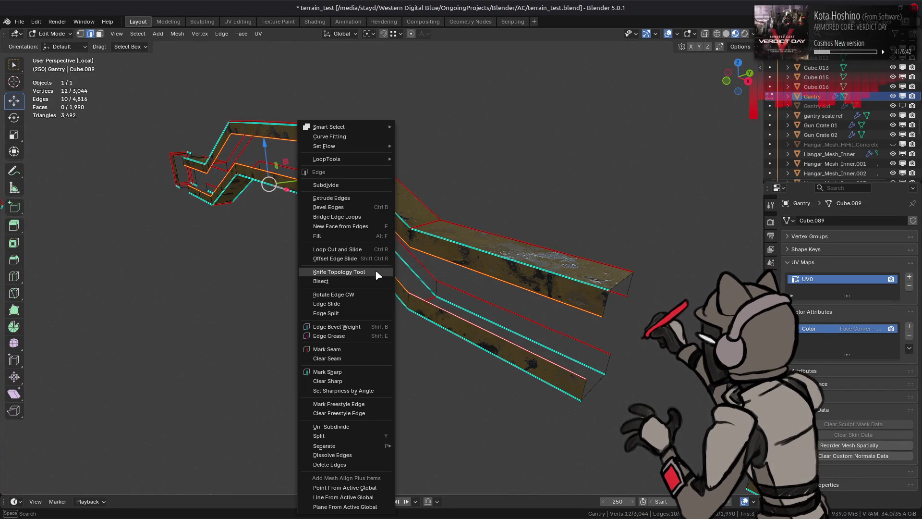
{"action": "left_click", "coordinate": [354, 216]}
{"action": "mouse_move", "coordinate": [355, 215]}
{"action": "middle_mouse_down"}
{"action": "mouse_move", "coordinate": [377, 176]}
{"action": "mouse_move", "coordinate": [328, 267]}
{"action": "mouse_move", "coordinate": [403, 276]}
{"action": "middle_mouse_up"}
Step: Bridge the edge loops at another open end of the gantry
{"action": "key", "text": "alt+a"}
{"action": "left_click", "coordinate": [327, 267], "text": "alt"}
{"action": "right_click", "coordinate": [404, 275]}
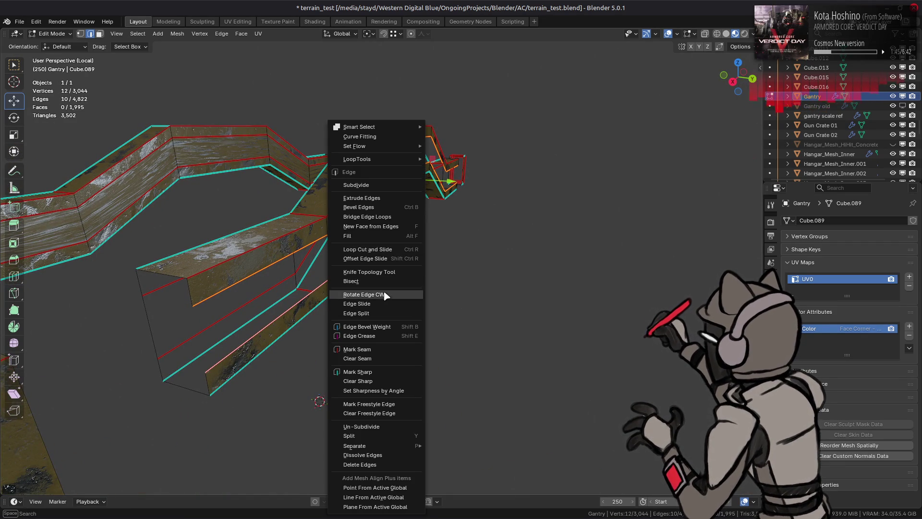
{"action": "left_click", "coordinate": [384, 216]}
Step: Dissolve four extra wall edge loops, leaving 2,996 vertices
{"action": "key", "text": "alt+a"}
{"action": "mouse_move", "coordinate": [385, 215]}
{"action": "middle_mouse_down"}
{"action": "mouse_move", "coordinate": [384, 264]}
{"action": "mouse_move", "coordinate": [486, 271]}
{"action": "middle_mouse_up"}
{"action": "left_click", "coordinate": [378, 260], "text": "alt"}
{"action": "left_click", "coordinate": [460, 298], "text": "alt+shift"}
{"action": "mouse_move", "coordinate": [276, 288]}
{"action": "middle_mouse_down"}
{"action": "mouse_move", "coordinate": [438, 254]}
{"action": "mouse_move", "coordinate": [437, 299]}
{"action": "mouse_move", "coordinate": [282, 288]}
{"action": "mouse_move", "coordinate": [265, 249]}
{"action": "middle_mouse_up"}
{"action": "left_click", "coordinate": [437, 300], "text": "alt+shift"}
{"action": "left_click", "coordinate": [291, 310], "text": "alt+shift"}
{"action": "right_click", "coordinate": [292, 310]}
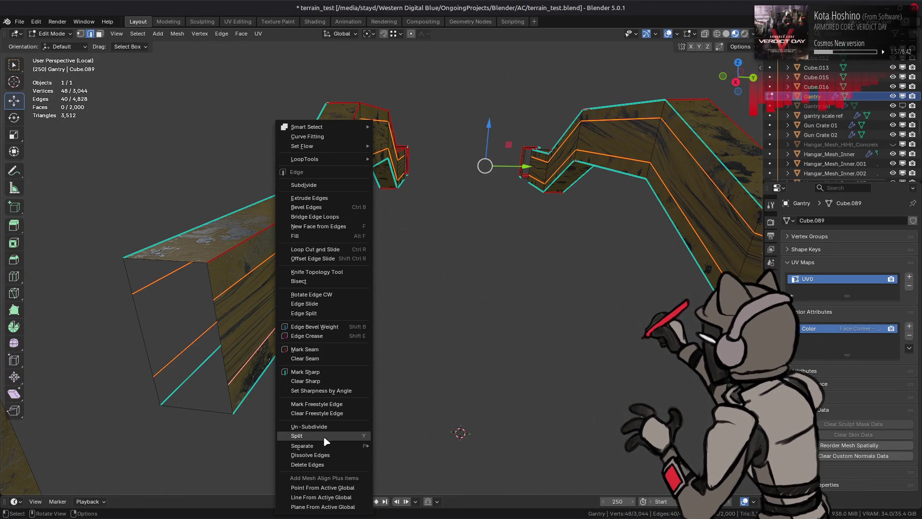
{"action": "left_click", "coordinate": [327, 455]}
{"action": "middle_click_drag", "start_coordinate": [303, 387], "coordinate": [323, 345], "text": "ctrl"}
{"action": "mouse_move", "coordinate": [369, 290]}
{"action": "middle_mouse_down"}
{"action": "mouse_move", "coordinate": [354, 305]}
{"action": "mouse_move", "coordinate": [403, 307]}
{"action": "middle_mouse_up"}
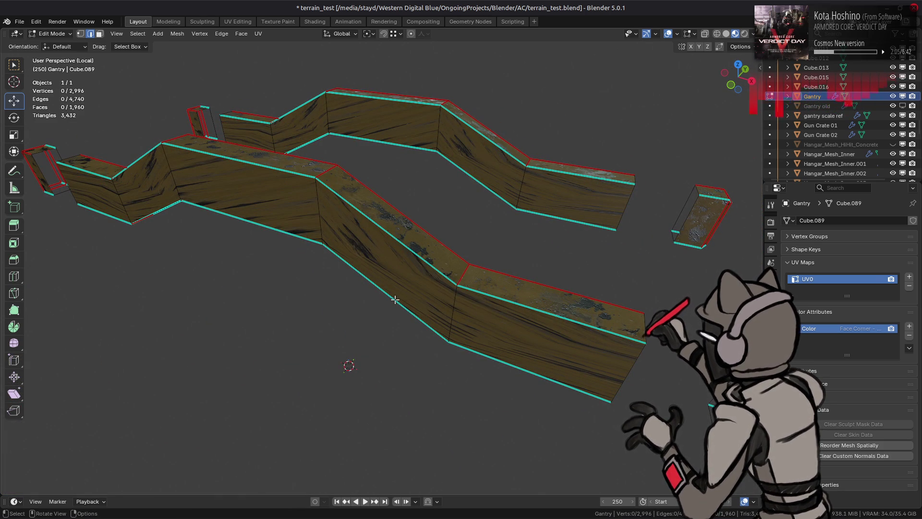
{"action": "mouse_move", "coordinate": [395, 300]}
{"action": "middle_mouse_down"}
{"action": "mouse_move", "coordinate": [401, 189]}
{"action": "mouse_move", "coordinate": [406, 195]}
{"action": "mouse_move", "coordinate": [356, 211]}
{"action": "mouse_move", "coordinate": [332, 249]}
{"action": "middle_mouse_up"}
Step: Extend the edge ring selection and clear its seams
{"action": "left_click", "coordinate": [327, 255], "text": "ctrl+alt+shift"}
{"action": "right_click", "coordinate": [512, 318]}
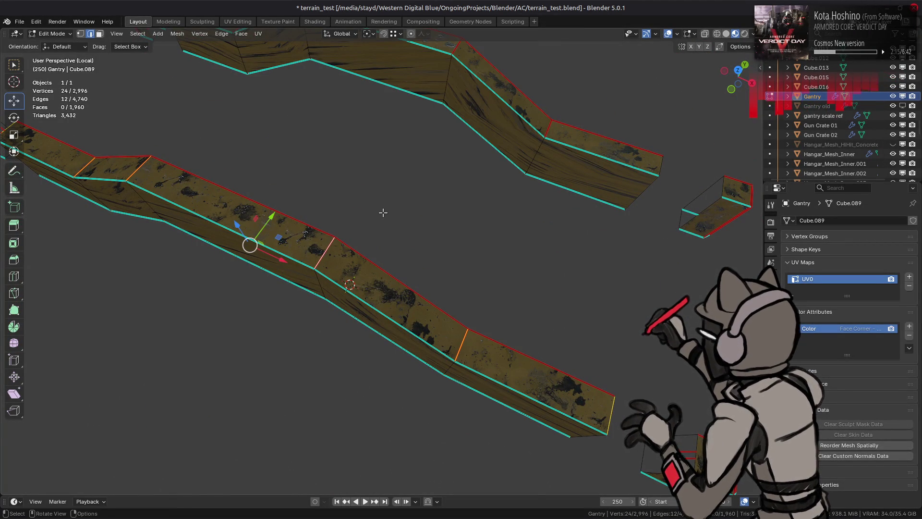
{"action": "left_click", "coordinate": [494, 277]}
{"action": "mouse_move", "coordinate": [495, 277]}
{"action": "middle_mouse_down"}
{"action": "mouse_move", "coordinate": [506, 191]}
{"action": "mouse_move", "coordinate": [438, 229]}
{"action": "mouse_move", "coordinate": [418, 269]}
{"action": "middle_mouse_up"}
Step: Select the linked leg box pieces and clear their seams
{"action": "key", "text": "3"}
{"action": "left_click", "coordinate": [413, 288]}
{"action": "mouse_move", "coordinate": [488, 288]}
{"action": "middle_mouse_down"}
{"action": "mouse_move", "coordinate": [487, 278]}
{"action": "mouse_move", "coordinate": [459, 286]}
{"action": "middle_mouse_up"}
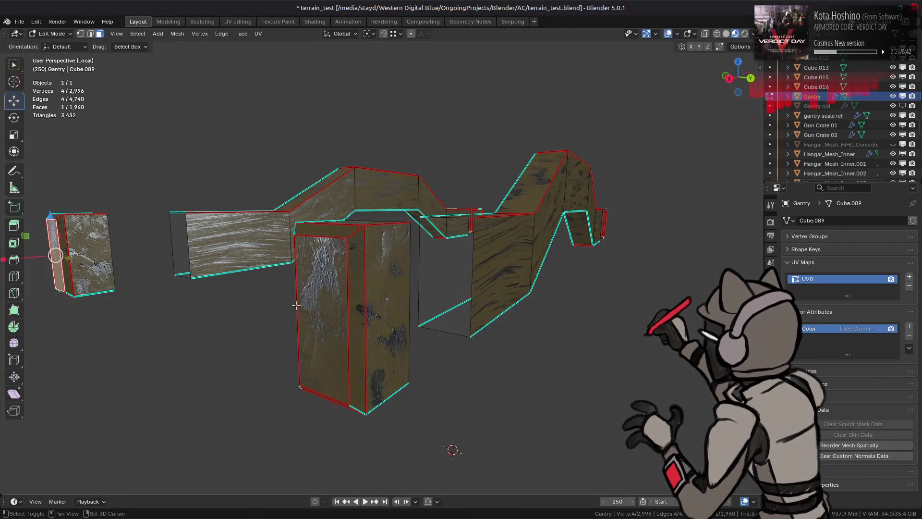
{"action": "left_click", "coordinate": [314, 307], "text": "shift"}
{"action": "mouse_move", "coordinate": [315, 307]}
{"action": "middle_mouse_down"}
{"action": "mouse_move", "coordinate": [496, 295]}
{"action": "mouse_move", "coordinate": [410, 298]}
{"action": "mouse_move", "coordinate": [362, 362]}
{"action": "mouse_move", "coordinate": [350, 354]}
{"action": "middle_mouse_up"}
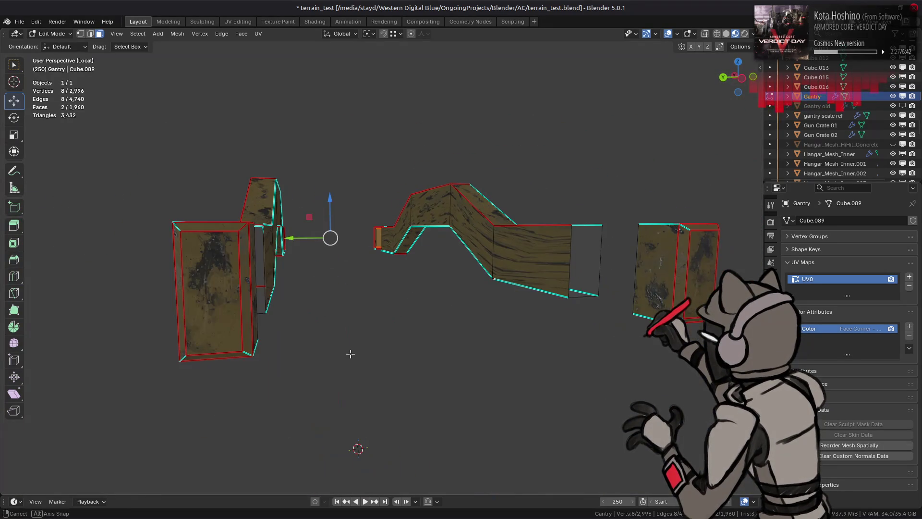
{"action": "left_click", "coordinate": [229, 313], "text": "shift"}
{"action": "left_click", "coordinate": [701, 276], "text": "shift"}
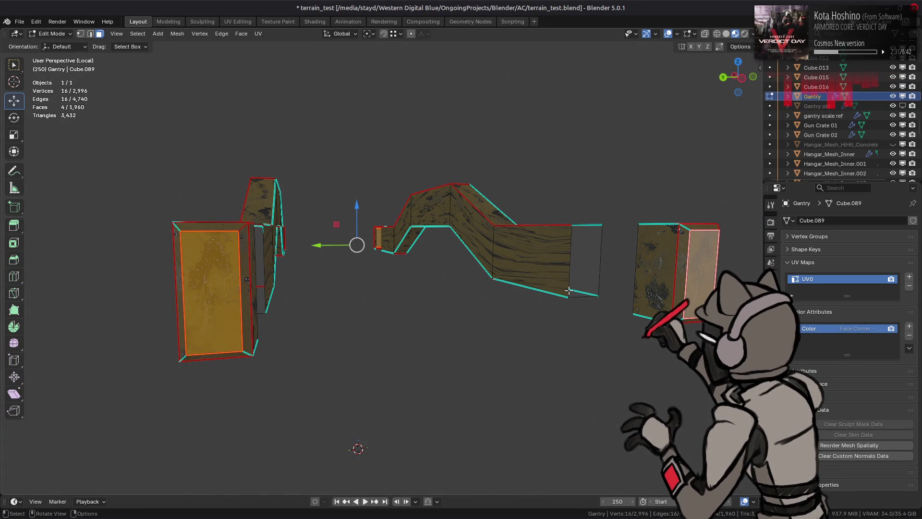
{"action": "key", "text": "ctrl+l"}
{"action": "key", "text": "2"}
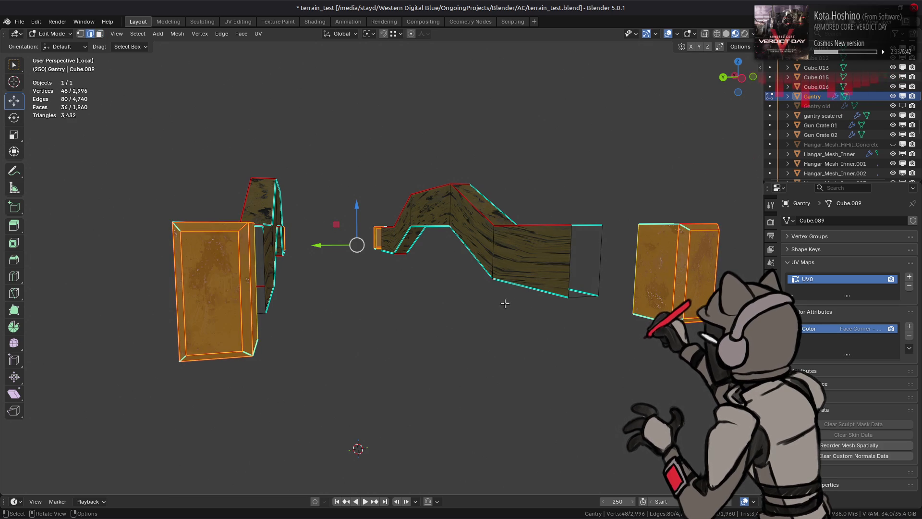
{"action": "key", "text": "ctrl+e"}
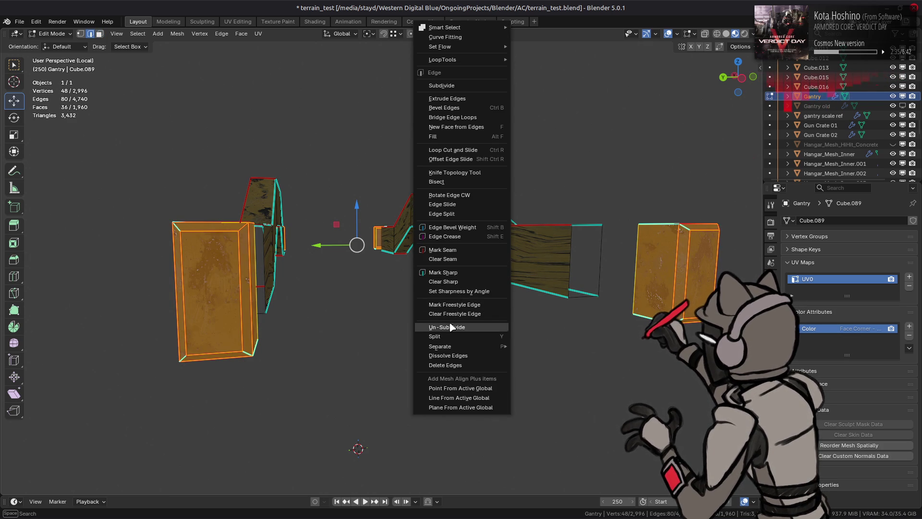
{"action": "left_click", "coordinate": [464, 262]}
Step: Clear seams from four edge loops along the gantry walls, including the box's top edge
{"action": "middle_click_drag", "start_coordinate": [308, 308], "coordinate": [371, 301]}
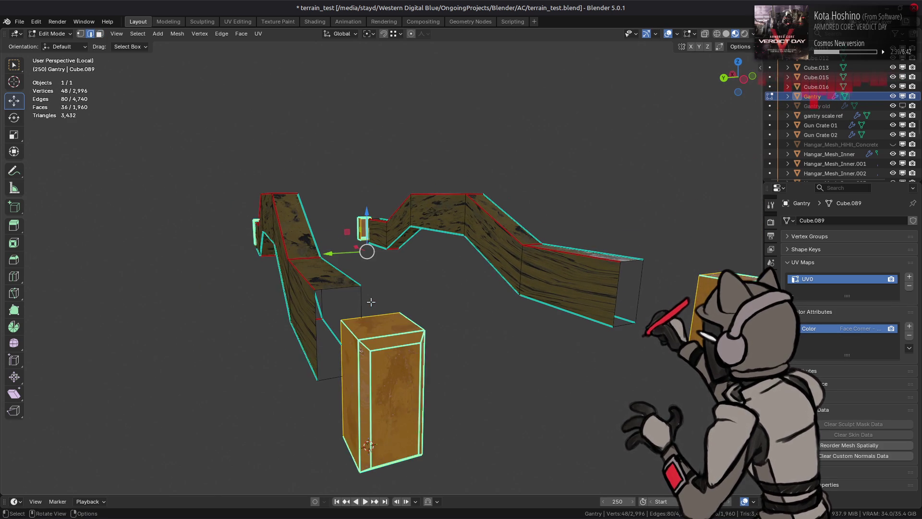
{"action": "key", "text": "alt+a"}
{"action": "left_click", "coordinate": [359, 340], "text": "alt+shift"}
{"action": "mouse_move", "coordinate": [359, 340]}
{"action": "middle_mouse_down"}
{"action": "mouse_move", "coordinate": [469, 344]}
{"action": "mouse_move", "coordinate": [471, 332]}
{"action": "middle_mouse_up"}
{"action": "left_click", "coordinate": [500, 313], "text": "alt+shift"}
{"action": "scroll", "coordinate": [498, 324], "scroll_direction": "up", "scroll_amount": 4}
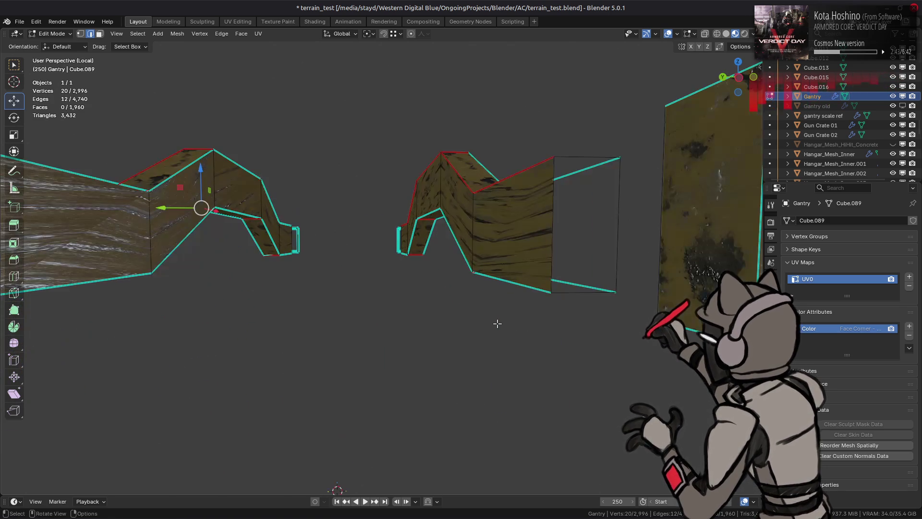
{"action": "left_click", "coordinate": [462, 251], "text": "alt+shift"}
{"action": "middle_click_drag", "start_coordinate": [463, 251], "coordinate": [384, 259]}
{"action": "scroll", "coordinate": [385, 259], "scroll_direction": "down", "scroll_amount": 4}
{"action": "scroll", "coordinate": [368, 254], "scroll_direction": "up", "scroll_amount": 4}
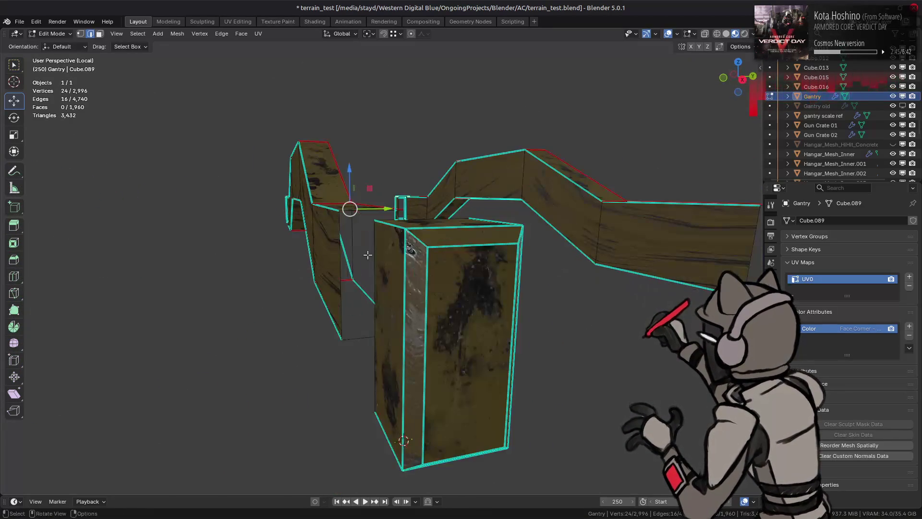
{"action": "left_click", "coordinate": [390, 231], "text": "alt+shift"}
{"action": "scroll", "coordinate": [516, 291], "scroll_direction": "down", "scroll_amount": 4}
{"action": "mouse_move", "coordinate": [509, 291]}
{"action": "middle_mouse_down"}
{"action": "mouse_move", "coordinate": [484, 290]}
{"action": "mouse_move", "coordinate": [558, 300]}
{"action": "mouse_move", "coordinate": [501, 298]}
{"action": "middle_mouse_up"}
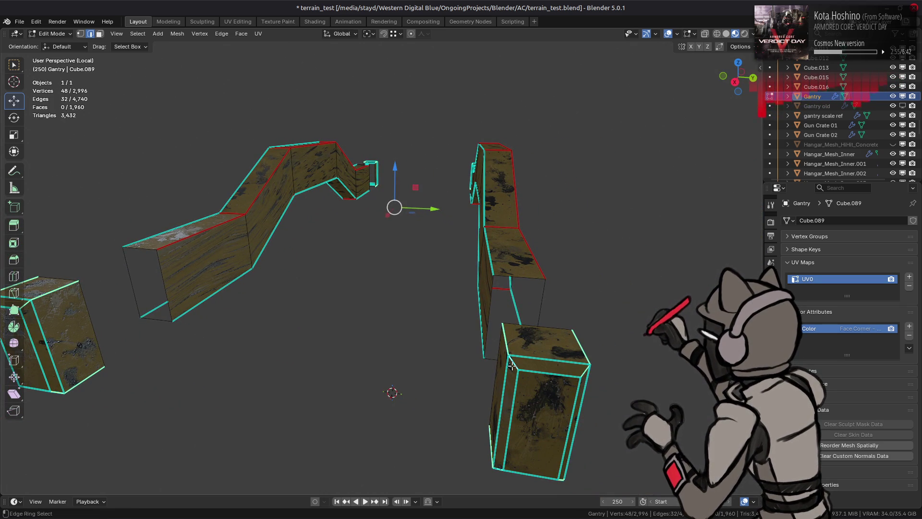
{"action": "right_click", "coordinate": [347, 322]}
{"action": "left_click", "coordinate": [328, 320]}
Step: Deselect everything and select the top face of the upper wall strip
{"action": "key", "text": "alt+a"}
{"action": "mouse_move", "coordinate": [370, 303]}
{"action": "middle_mouse_down"}
{"action": "mouse_move", "coordinate": [453, 298]}
{"action": "mouse_move", "coordinate": [305, 237]}
{"action": "mouse_move", "coordinate": [321, 180]}
{"action": "middle_mouse_up"}
{"action": "left_click", "coordinate": [344, 176]}
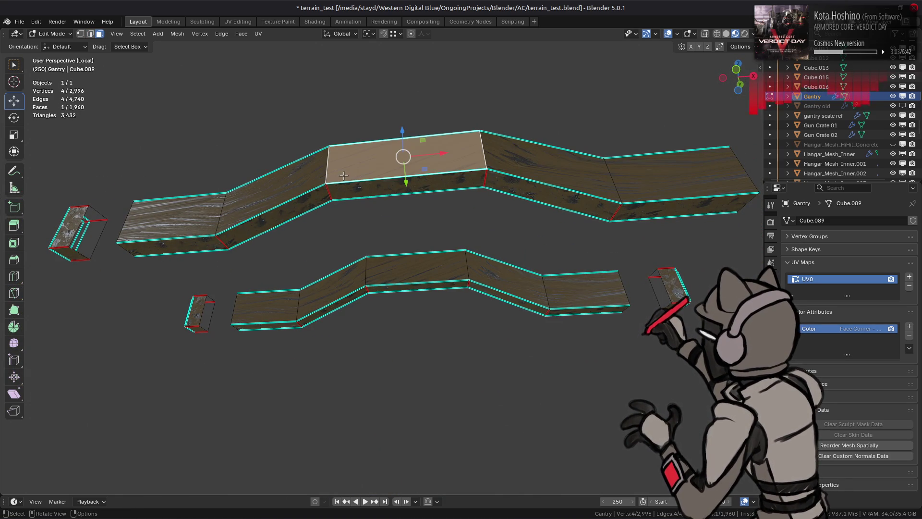
Step: Select the entire upper wall strip linked to its top face with Ctrl+L
{"action": "key", "text": "ctrl+l"}
{"action": "mouse_move", "coordinate": [344, 176]}
{"action": "middle_mouse_down"}
{"action": "mouse_move", "coordinate": [261, 304]}
{"action": "mouse_move", "coordinate": [285, 293]}
{"action": "middle_mouse_up"}
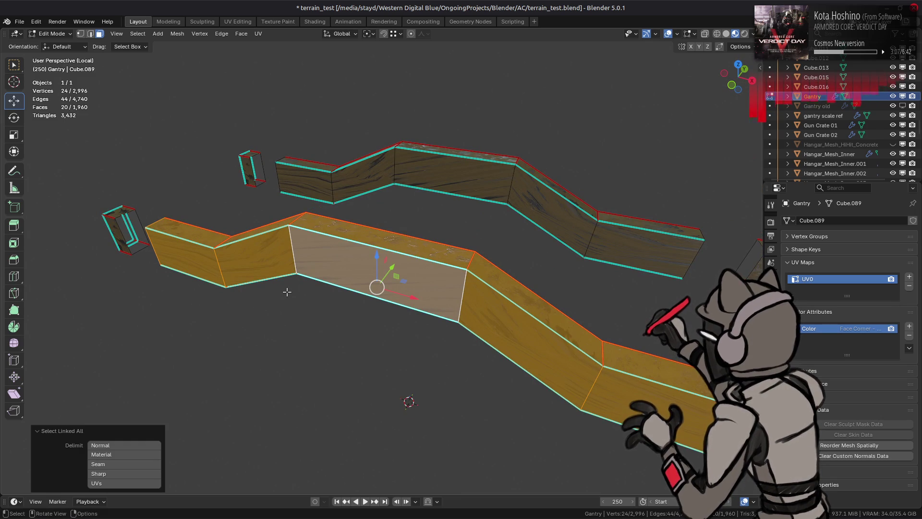
{"action": "mouse_move", "coordinate": [305, 290]}
{"action": "middle_mouse_down"}
{"action": "mouse_move", "coordinate": [287, 263]}
{"action": "mouse_move", "coordinate": [301, 284]}
{"action": "mouse_move", "coordinate": [314, 263]}
{"action": "mouse_move", "coordinate": [403, 274]}
{"action": "mouse_move", "coordinate": [313, 264]}
{"action": "mouse_move", "coordinate": [365, 240]}
{"action": "middle_mouse_up"}
{"action": "right_click", "coordinate": [307, 292]}
Step: Add the second wall strip and unwrap the selected faces in UV Editing
{"action": "key", "text": "l"}
{"action": "left_click", "coordinate": [231, 19]}
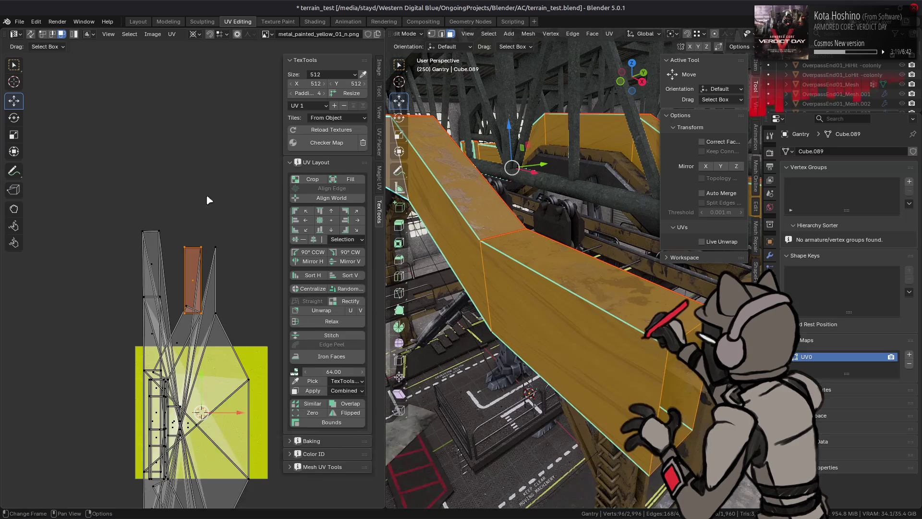
{"action": "left_click", "coordinate": [172, 34]}
{"action": "mouse_move", "coordinate": [243, 147]}
{"action": "left_click", "coordinate": [293, 145]}
{"action": "middle_click_drag", "start_coordinate": [174, 338], "coordinate": [187, 241]}
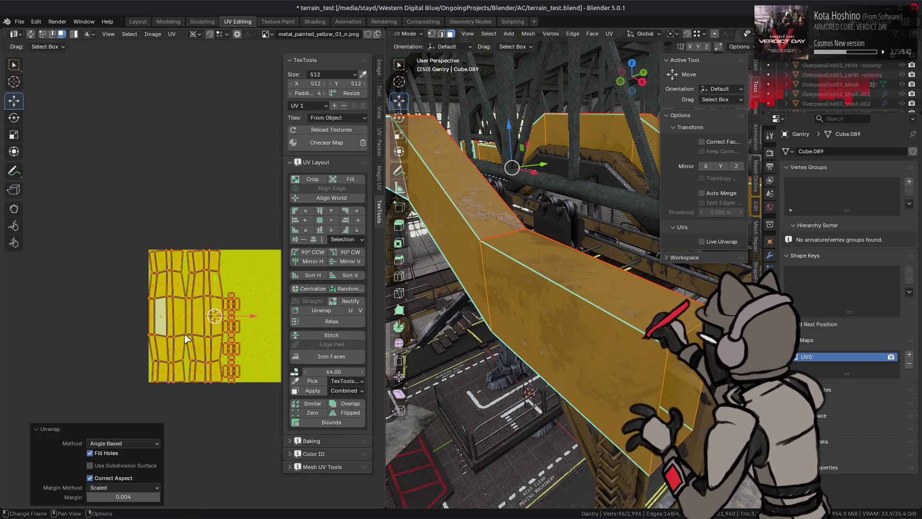
Step: Set the unwrap method to Minimum Stretch with 128 iterations
{"action": "left_click", "coordinate": [149, 443]}
{"action": "left_click", "coordinate": [152, 454]}
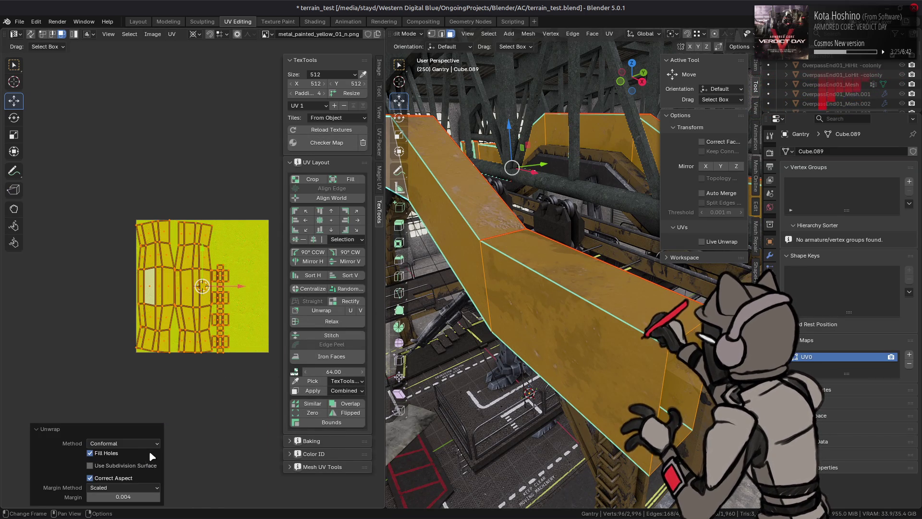
{"action": "left_click", "coordinate": [145, 443]}
{"action": "left_click", "coordinate": [142, 474]}
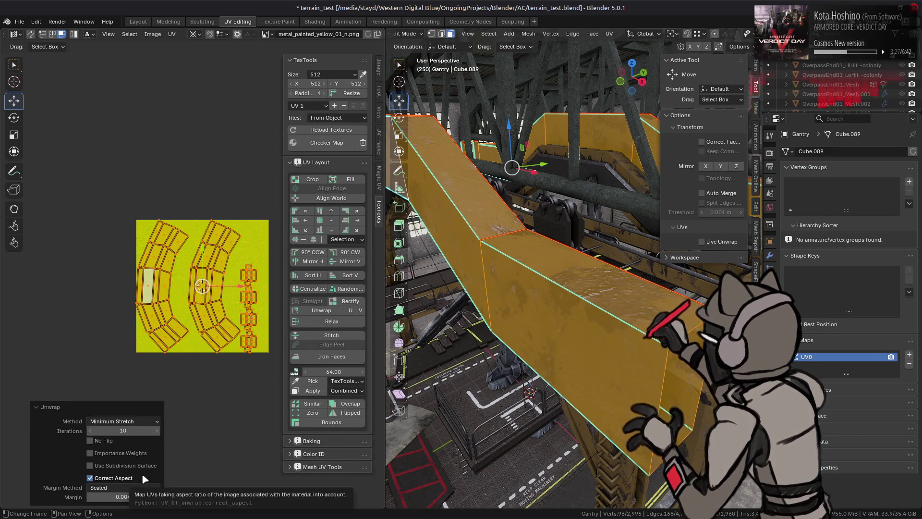
{"action": "left_click_drag", "start_coordinate": [123, 431], "coordinate": [144, 430]}
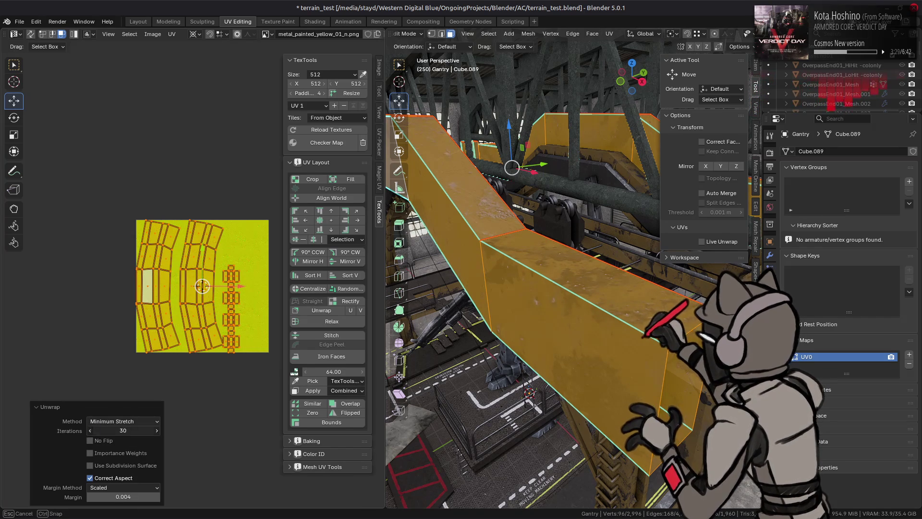
{"action": "type", "text": "8"}
{"action": "key", "text": "Return"}
Step: Try 1024 unwrap iterations, return to 128, and set the margin to 0
{"action": "scroll", "coordinate": [153, 286], "scroll_direction": "up", "scroll_amount": 3}
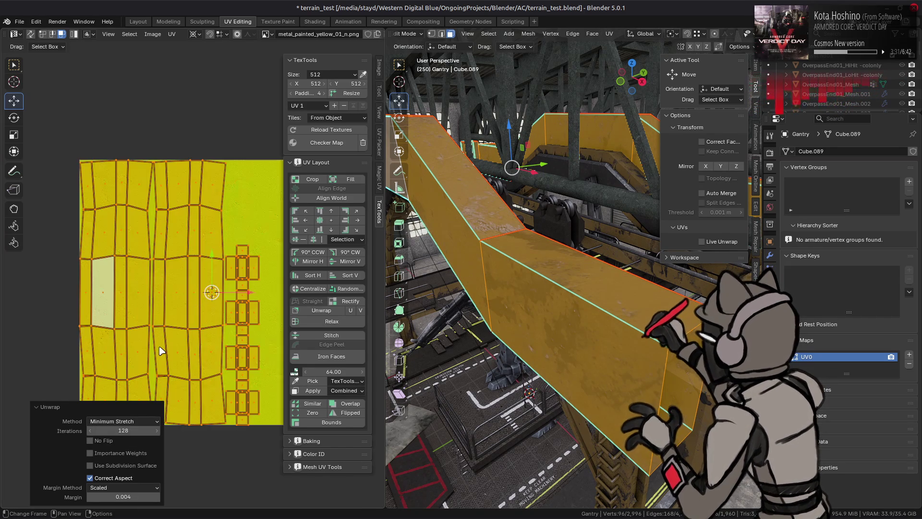
{"action": "left_click", "coordinate": [126, 429]}
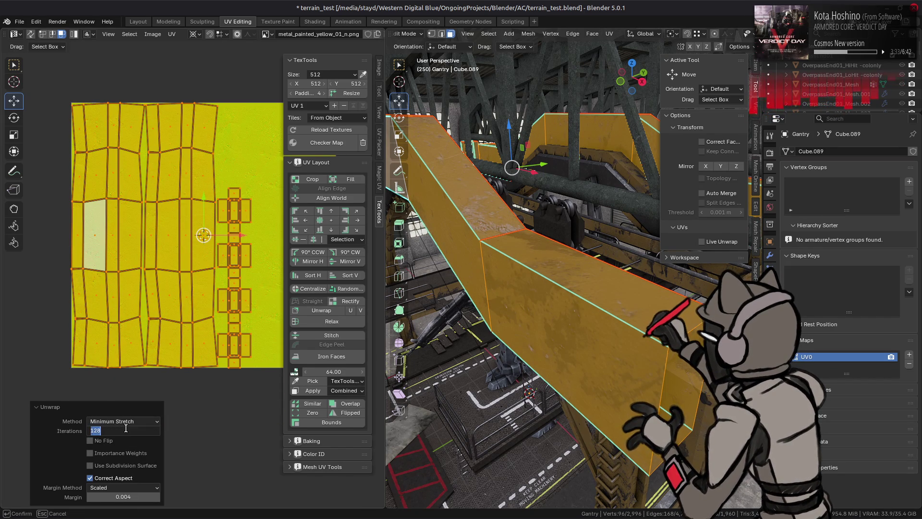
{"action": "type", "text": "1024"}
{"action": "key", "text": "Return"}
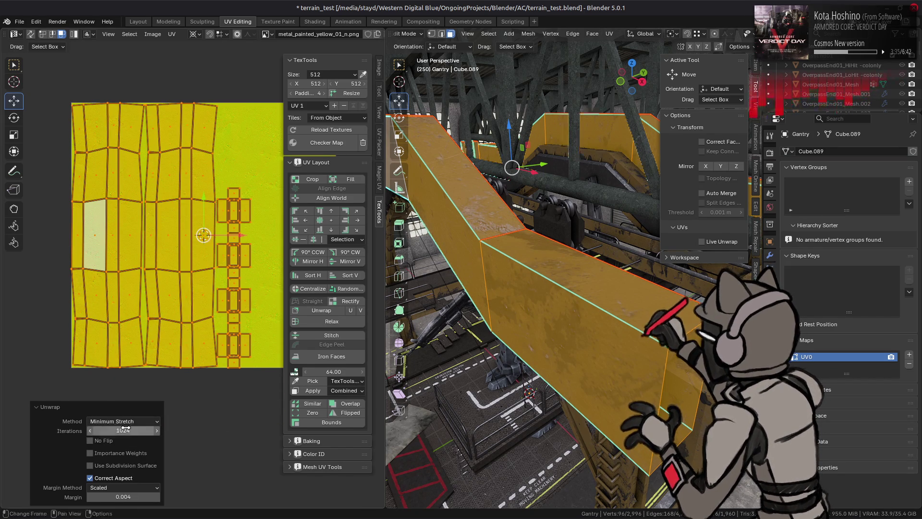
{"action": "left_click", "coordinate": [125, 429]}
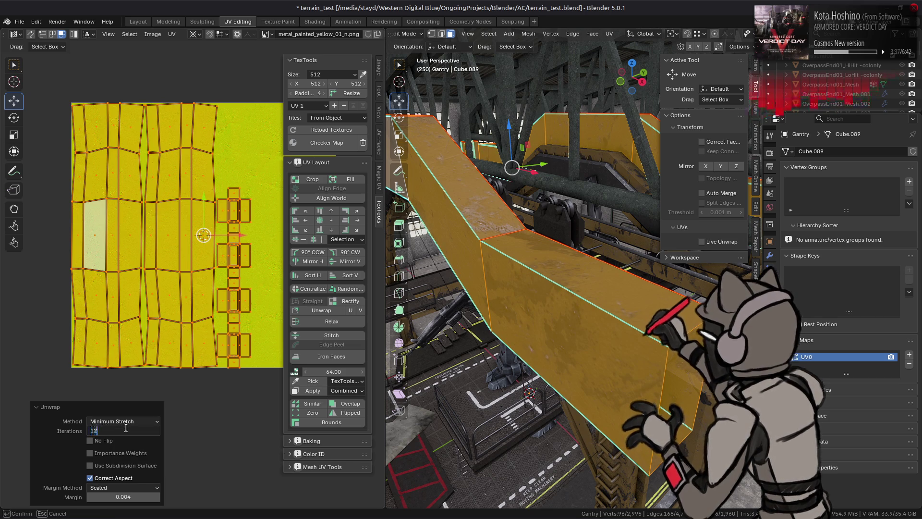
{"action": "type", "text": "8"}
{"action": "key", "text": "Return"}
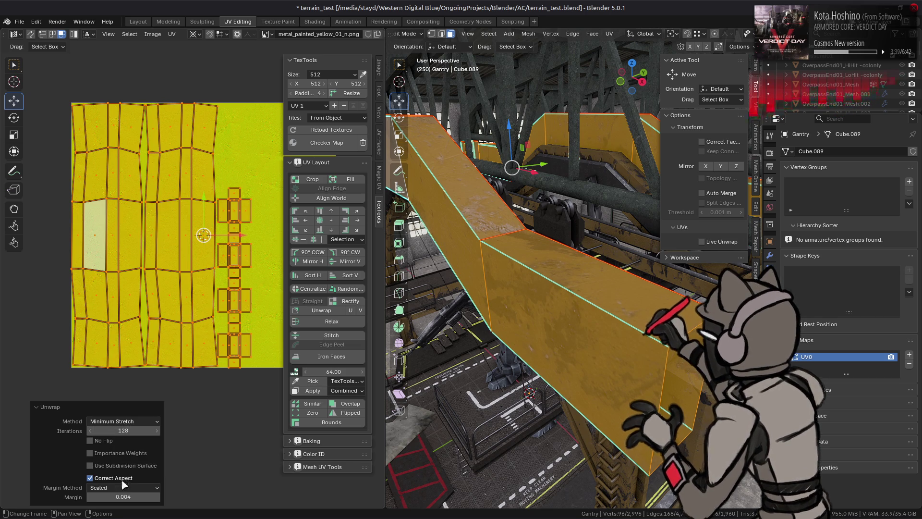
{"action": "double_click", "coordinate": [128, 497]}
{"action": "type", "text": "0.000"}
{"action": "key", "text": "Return"}
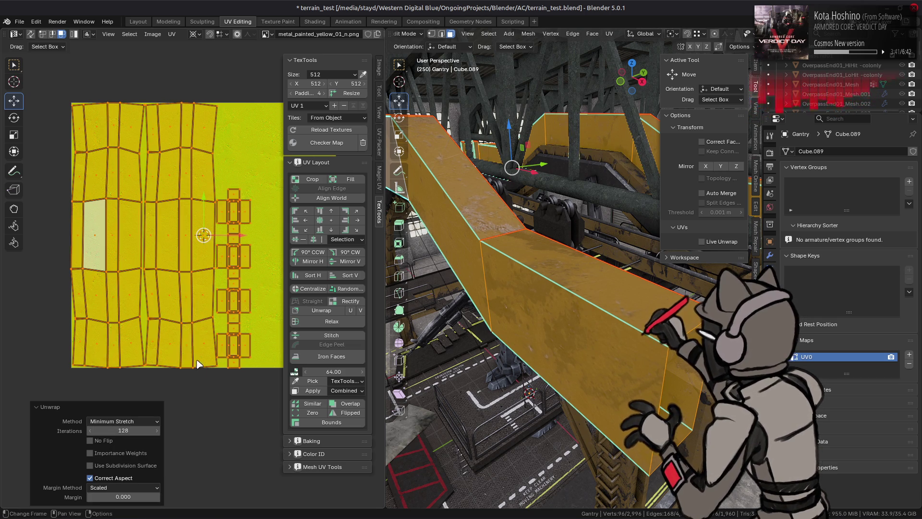
Step: Apply texel density and centralize the UV islands, then return to the Layout workspace
{"action": "left_click", "coordinate": [323, 393]}
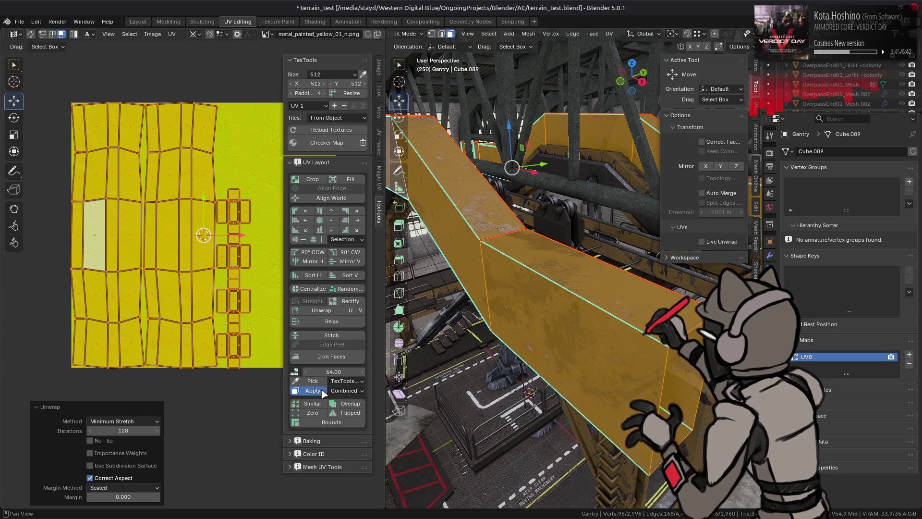
{"action": "left_click", "coordinate": [317, 291]}
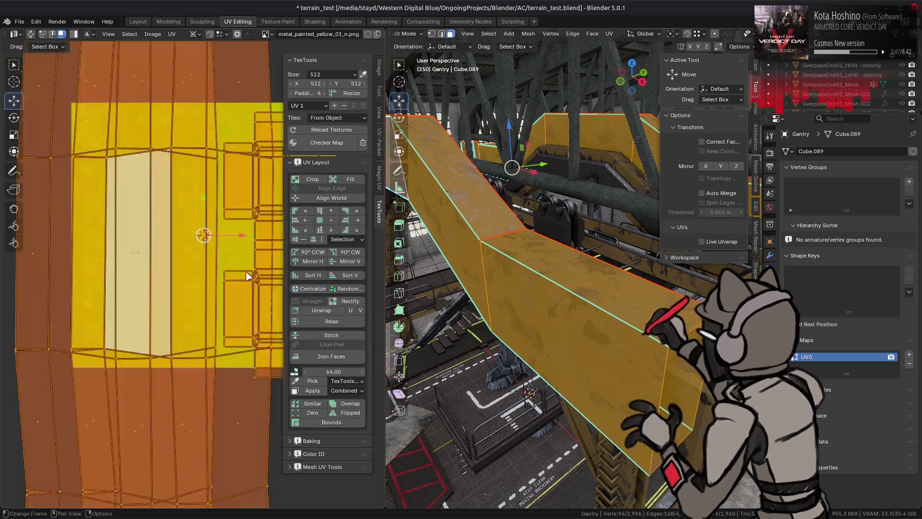
{"action": "middle_click_drag", "start_coordinate": [584, 219], "coordinate": [553, 226]}
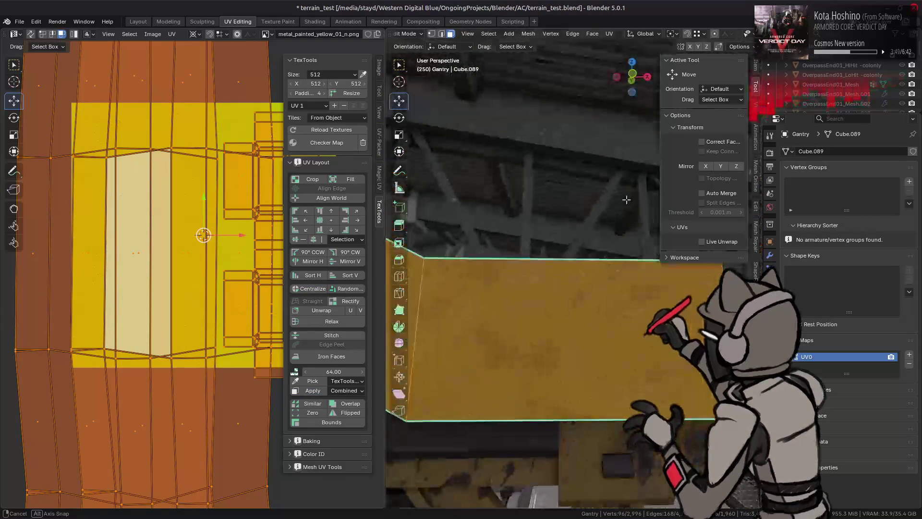
{"action": "left_click", "coordinate": [138, 21]}
{"action": "mouse_move", "coordinate": [389, 283]}
{"action": "middle_mouse_down"}
{"action": "mouse_move", "coordinate": [383, 262]}
{"action": "mouse_move", "coordinate": [399, 279]}
{"action": "mouse_move", "coordinate": [319, 240]}
{"action": "mouse_move", "coordinate": [351, 231]}
{"action": "mouse_move", "coordinate": [420, 239]}
{"action": "middle_mouse_up"}
{"action": "scroll", "coordinate": [406, 288], "scroll_direction": "up", "scroll_amount": 5}
{"action": "scroll", "coordinate": [373, 232], "scroll_direction": "down", "scroll_amount": 6}
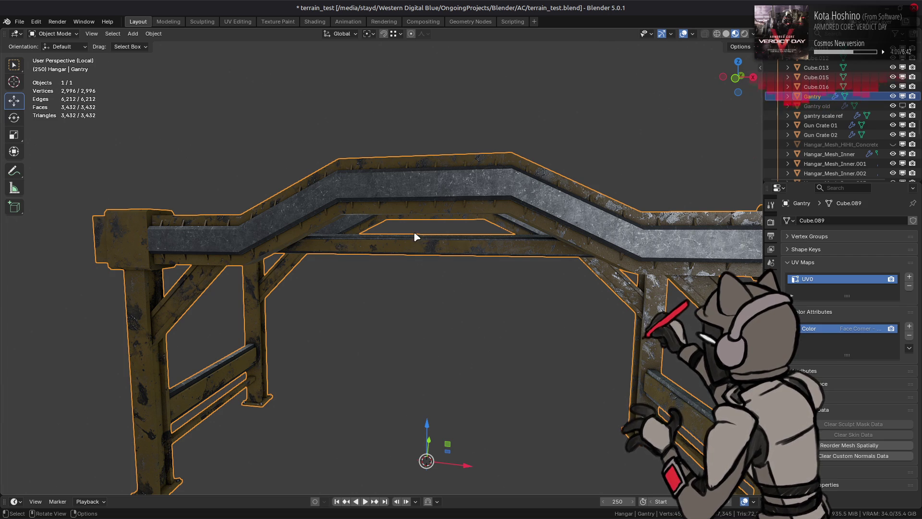
{"action": "mouse_move", "coordinate": [447, 226]}
{"action": "middle_mouse_down"}
{"action": "mouse_move", "coordinate": [572, 243]}
{"action": "mouse_move", "coordinate": [385, 246]}
{"action": "mouse_move", "coordinate": [435, 237]}
{"action": "middle_mouse_up"}
{"action": "scroll", "coordinate": [385, 246], "scroll_direction": "up", "scroll_amount": 2}
{"action": "key", "text": "Tab"}
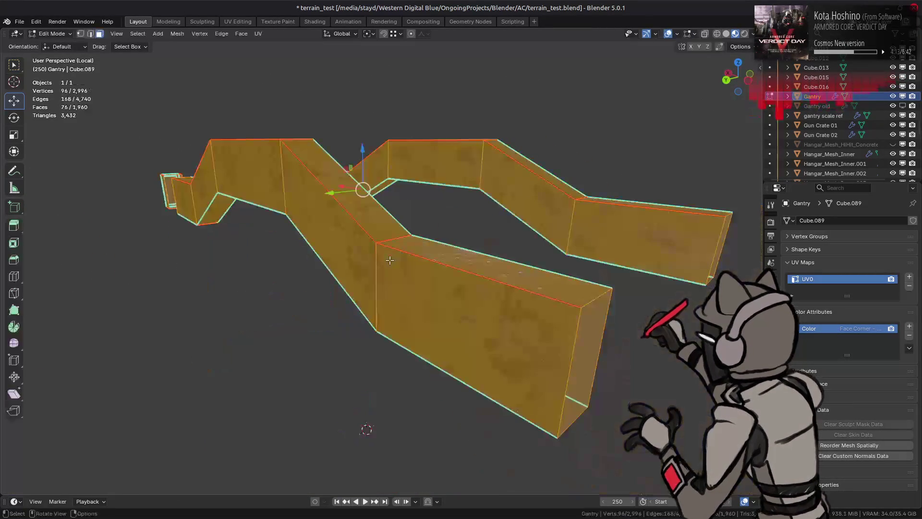
{"action": "mouse_move", "coordinate": [388, 261]}
{"action": "middle_mouse_down"}
{"action": "mouse_move", "coordinate": [340, 278]}
{"action": "mouse_move", "coordinate": [289, 278]}
{"action": "mouse_move", "coordinate": [348, 261]}
{"action": "mouse_move", "coordinate": [367, 279]}
{"action": "mouse_move", "coordinate": [488, 289]}
{"action": "middle_mouse_up"}
{"action": "key", "text": "alt+a"}
{"action": "key", "text": "a"}
{"action": "key", "text": "alt+a"}
{"action": "scroll", "coordinate": [364, 274], "scroll_direction": "up", "scroll_amount": 2}
{"action": "scroll", "coordinate": [430, 206], "scroll_direction": "up", "scroll_amount": 3}
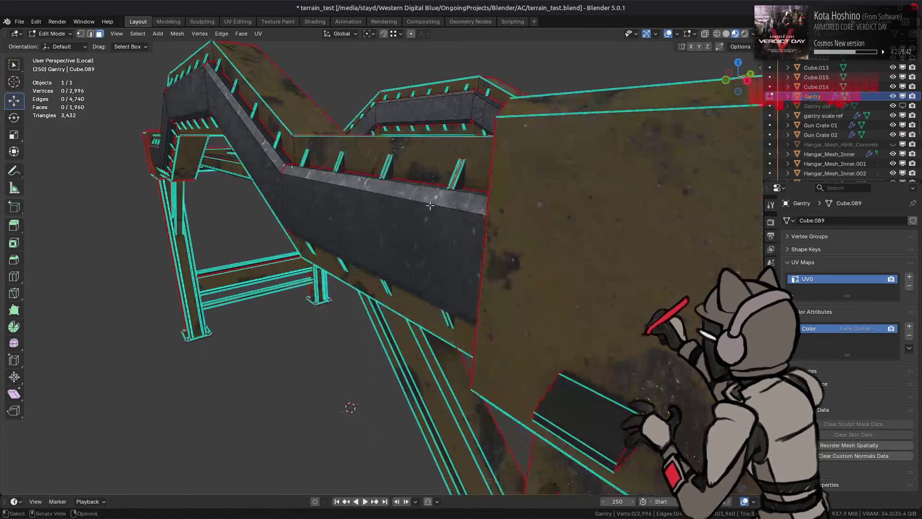
{"action": "scroll", "coordinate": [429, 206], "scroll_direction": "up", "scroll_amount": 10}
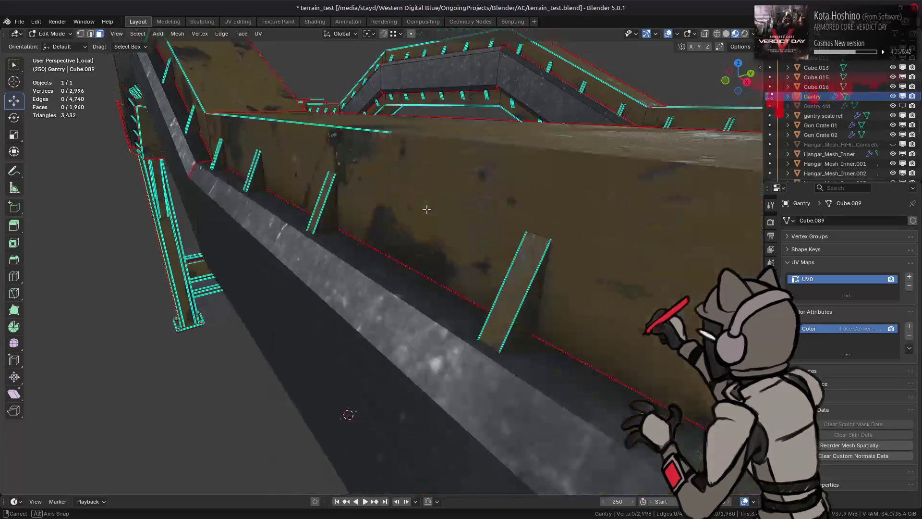
{"action": "key", "text": "Tab"}
{"action": "scroll", "coordinate": [439, 229], "scroll_direction": "down", "scroll_amount": 5}
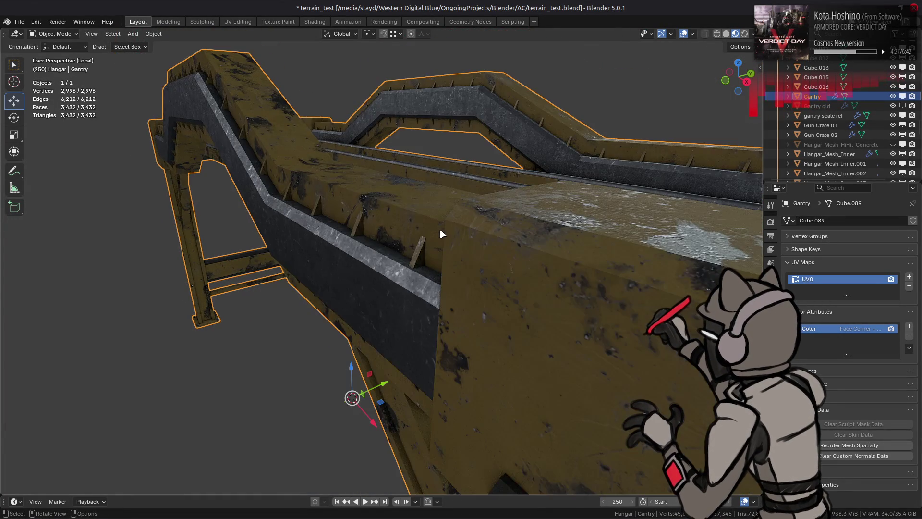
{"action": "scroll", "coordinate": [439, 229], "scroll_direction": "up", "scroll_amount": 8}
{"action": "scroll", "coordinate": [459, 240], "scroll_direction": "down", "scroll_amount": 3}
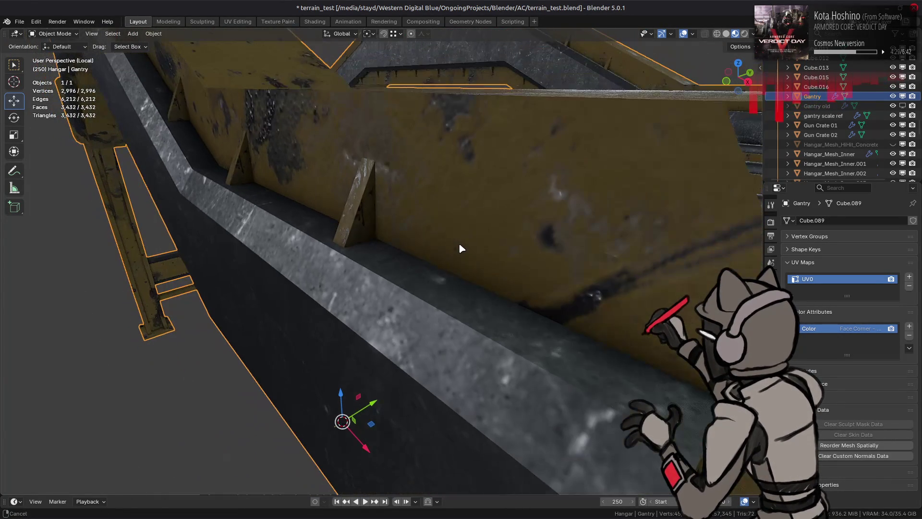
{"action": "scroll", "coordinate": [459, 243], "scroll_direction": "down", "scroll_amount": 1}
{"action": "scroll", "coordinate": [458, 243], "scroll_direction": "down", "scroll_amount": 2}
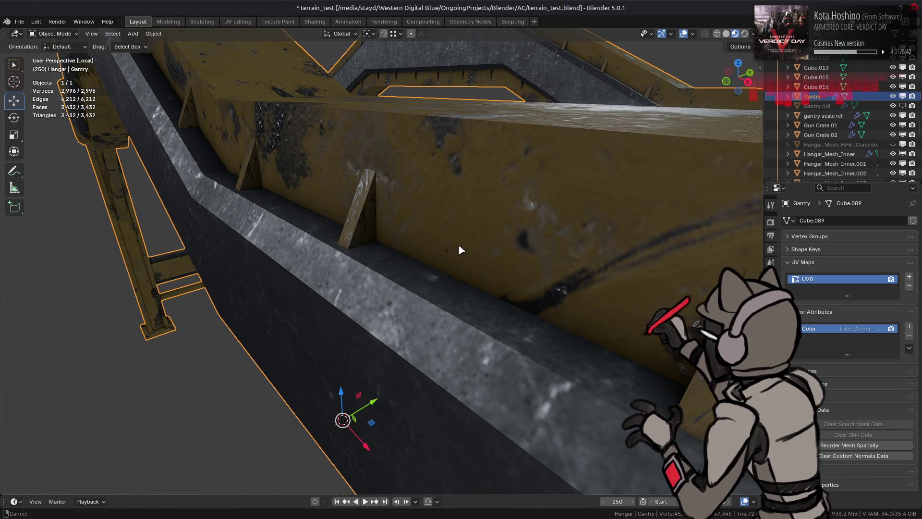
{"action": "scroll", "coordinate": [455, 243], "scroll_direction": "up", "scroll_amount": 3}
{"action": "scroll", "coordinate": [433, 242], "scroll_direction": "down", "scroll_amount": 1}
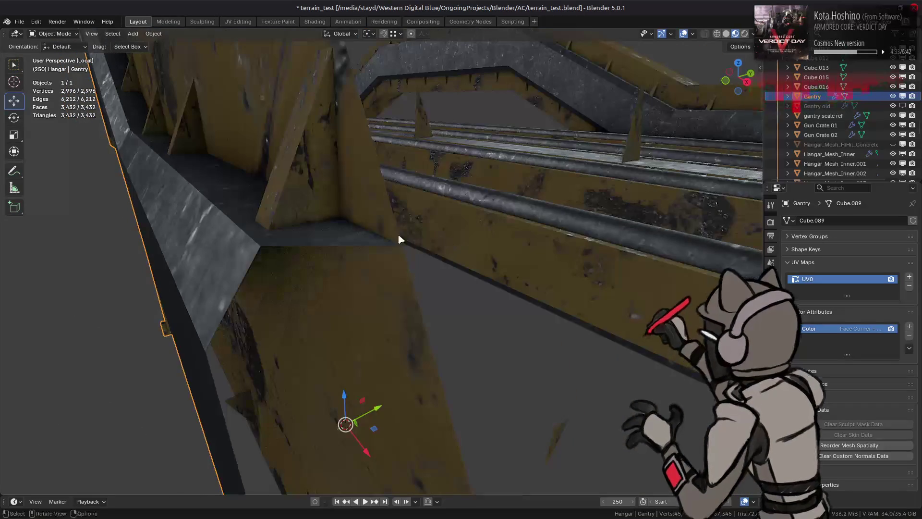
{"action": "key", "text": "Tab"}
{"action": "mouse_move", "coordinate": [329, 212]}
{"action": "middle_mouse_down"}
{"action": "mouse_move", "coordinate": [384, 239]}
{"action": "mouse_move", "coordinate": [438, 221]}
{"action": "mouse_move", "coordinate": [410, 231]}
{"action": "middle_mouse_up"}
{"action": "scroll", "coordinate": [337, 219], "scroll_direction": "down", "scroll_amount": 3}
{"action": "key", "text": "Tab"}
{"action": "left_click", "coordinate": [411, 237]}
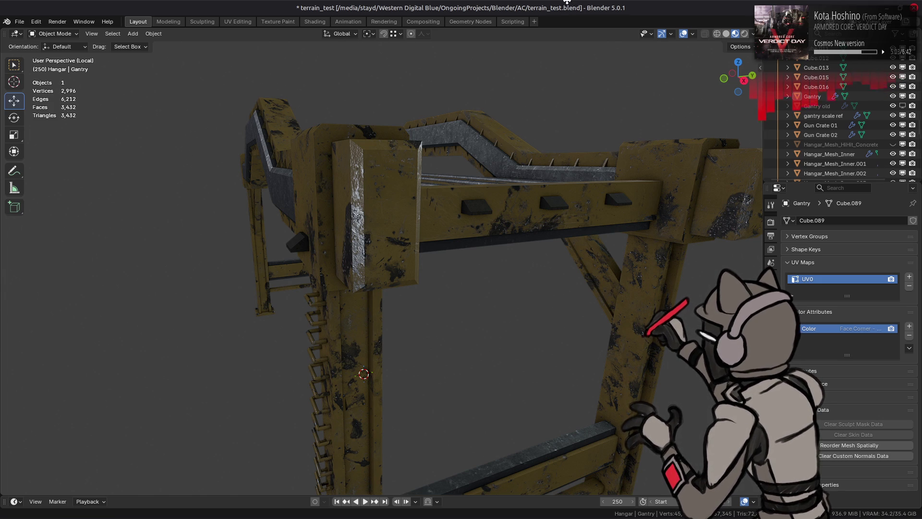
Step: Frame the whole textured gantry and save terrain_test.blend
{"action": "scroll", "coordinate": [484, 148], "scroll_direction": "down", "scroll_amount": 5}
{"action": "mouse_move", "coordinate": [383, 200]}
{"action": "middle_mouse_down"}
{"action": "mouse_move", "coordinate": [335, 241]}
{"action": "mouse_move", "coordinate": [380, 212]}
{"action": "middle_mouse_up"}
{"action": "key", "text": "ctrl+s"}
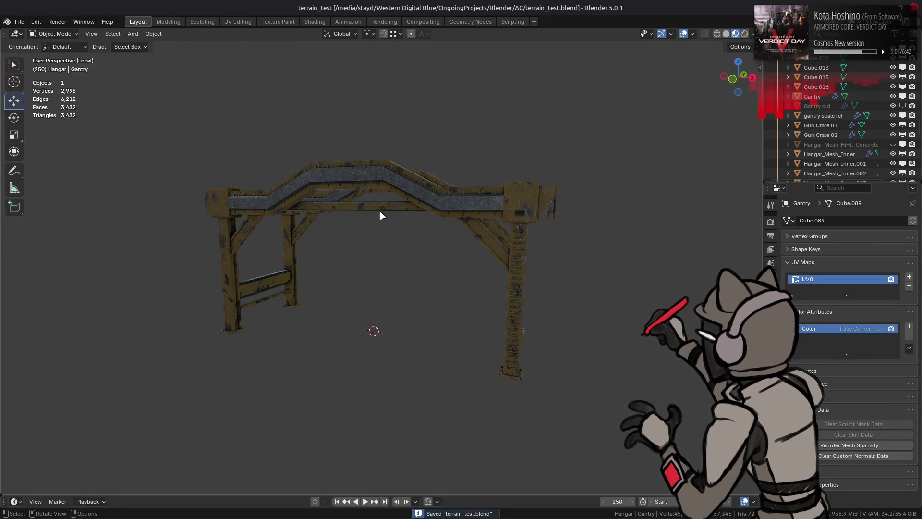
{"action": "scroll", "coordinate": [379, 214], "scroll_direction": "up", "scroll_amount": 3}
{"action": "middle_click_drag", "start_coordinate": [386, 209], "coordinate": [392, 209]}
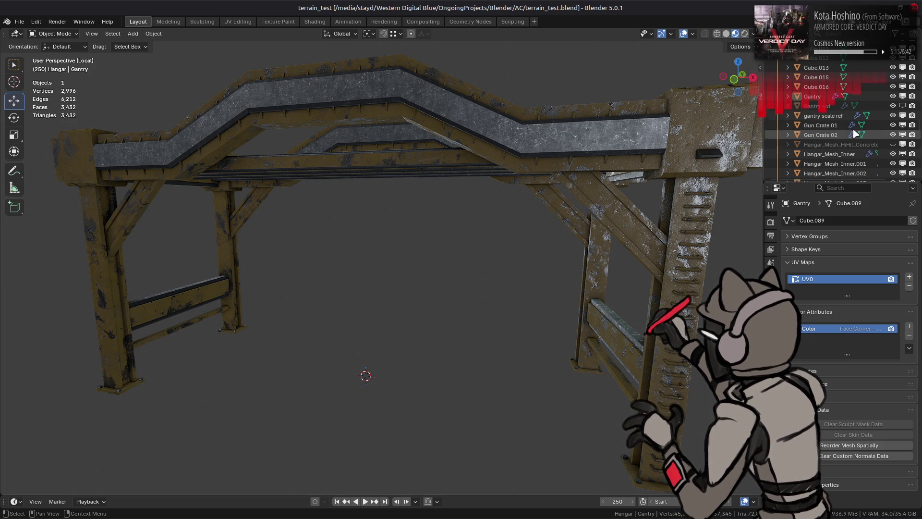
Step: Leave local view and toggle Hangar_Mesh_Inner's visibility off and back on
{"action": "key", "text": "KP_Divide"}
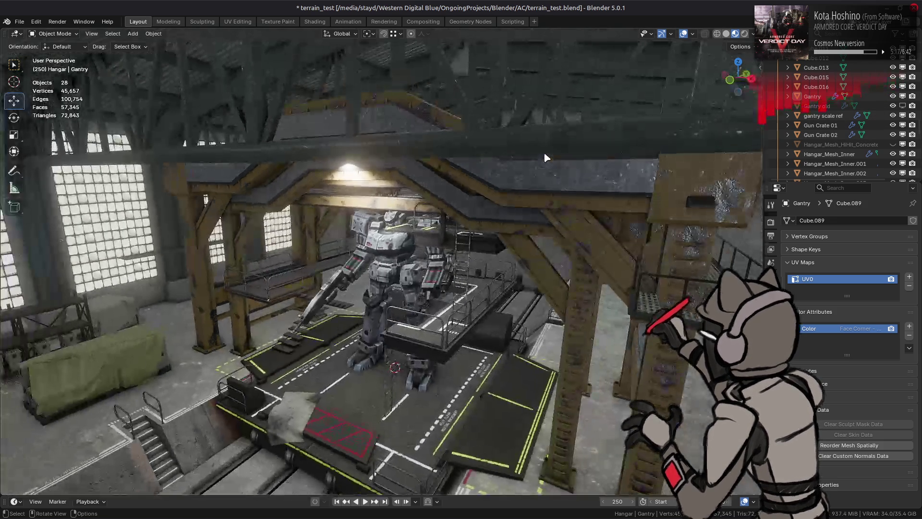
{"action": "mouse_move", "coordinate": [546, 191]}
{"action": "middle_mouse_down"}
{"action": "mouse_move", "coordinate": [498, 154]}
{"action": "mouse_move", "coordinate": [446, 170]}
{"action": "mouse_move", "coordinate": [474, 169]}
{"action": "middle_mouse_up"}
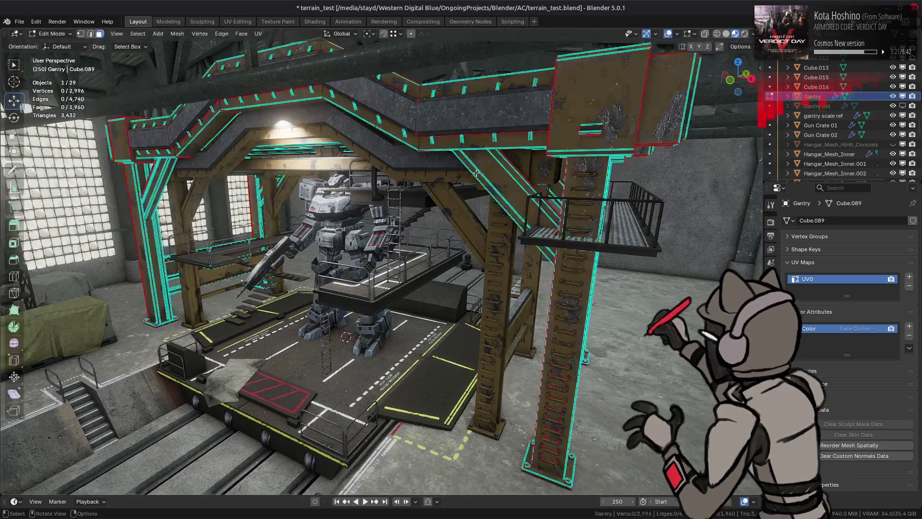
{"action": "left_click", "coordinate": [660, 245]}
{"action": "key", "text": "alt+a"}
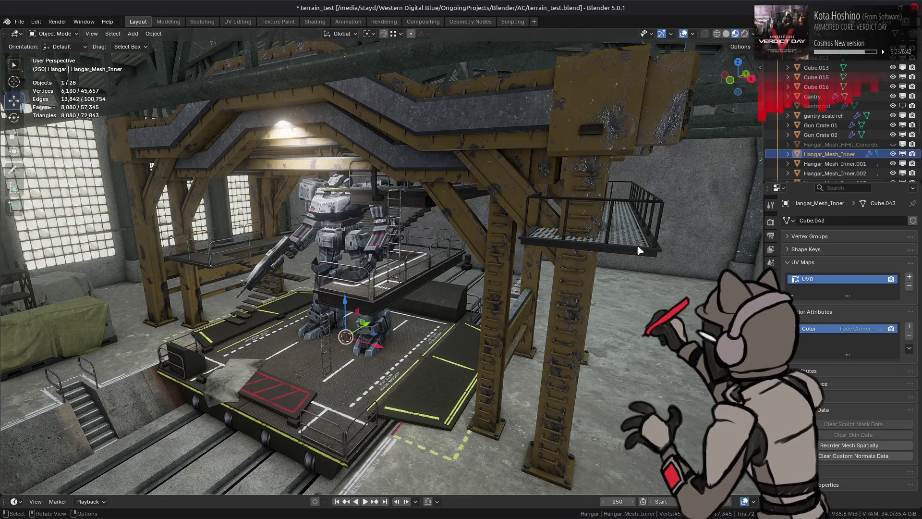
{"action": "left_click", "coordinate": [885, 155]}
{"action": "left_click", "coordinate": [893, 154]}
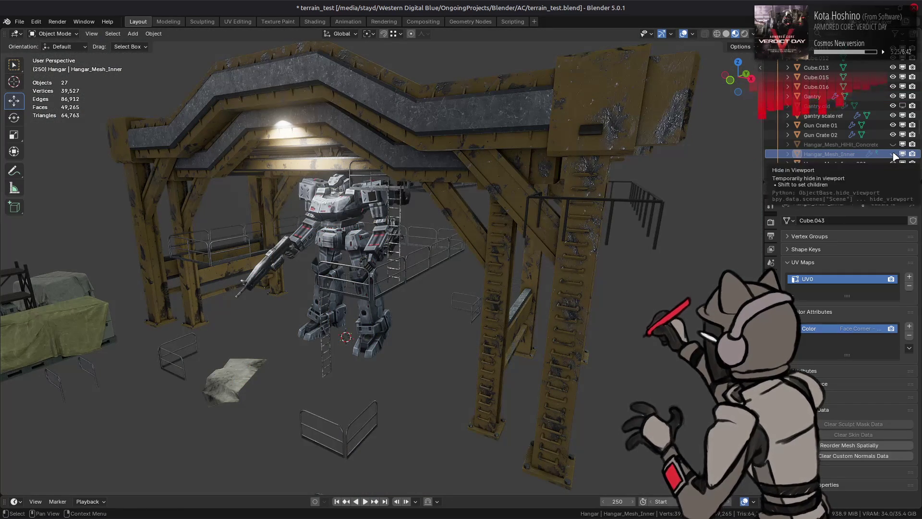
{"action": "left_click", "coordinate": [895, 156]}
Step: Isolate the gantry scale ref and Gantry together in local view
{"action": "left_click", "coordinate": [464, 138]}
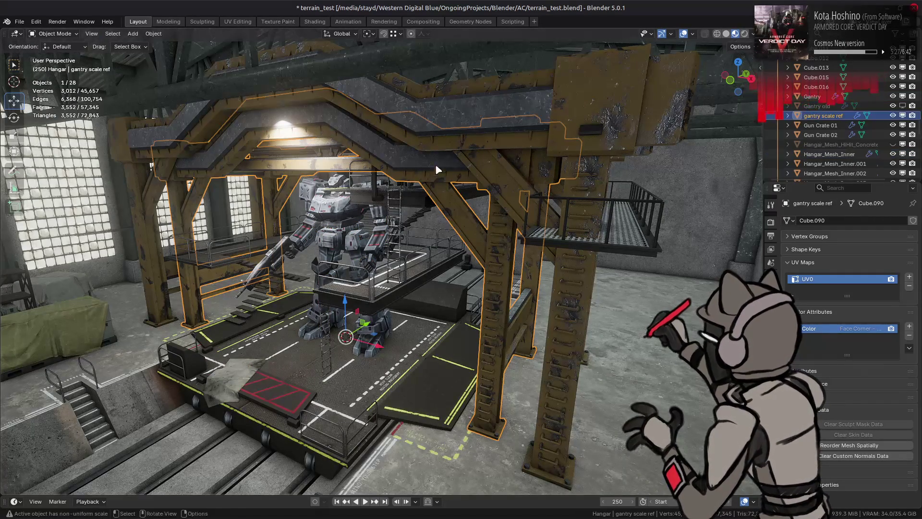
{"action": "left_click", "coordinate": [464, 138], "text": "shift"}
{"action": "key", "text": "KP_Divide"}
{"action": "scroll", "coordinate": [465, 143], "scroll_direction": "up", "scroll_amount": 5}
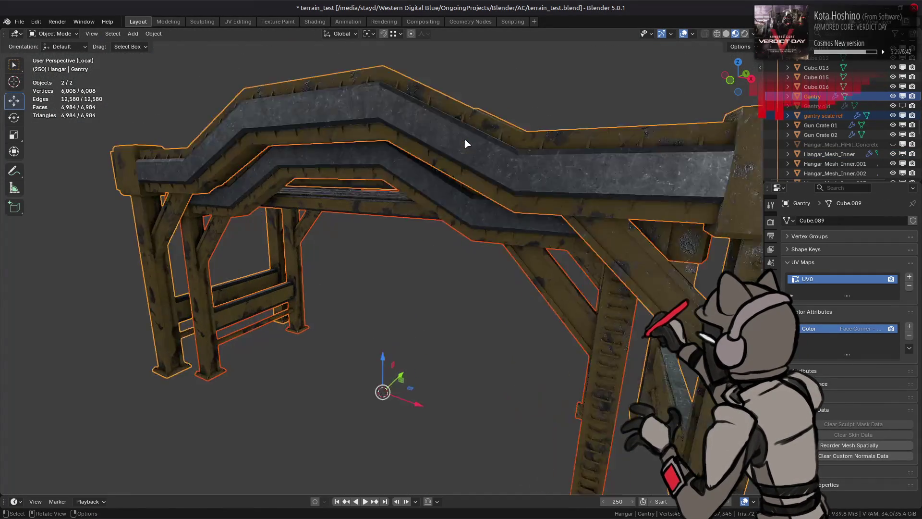
Step: Enter Edit Mode on the Gantry in front orthographic X-ray view with vertex select
{"action": "mouse_move", "coordinate": [438, 154]}
{"action": "middle_mouse_down"}
{"action": "mouse_move", "coordinate": [459, 143]}
{"action": "mouse_move", "coordinate": [431, 164]}
{"action": "middle_mouse_up"}
{"action": "scroll", "coordinate": [461, 143], "scroll_direction": "down", "scroll_amount": 5}
{"action": "key", "text": "Tab"}
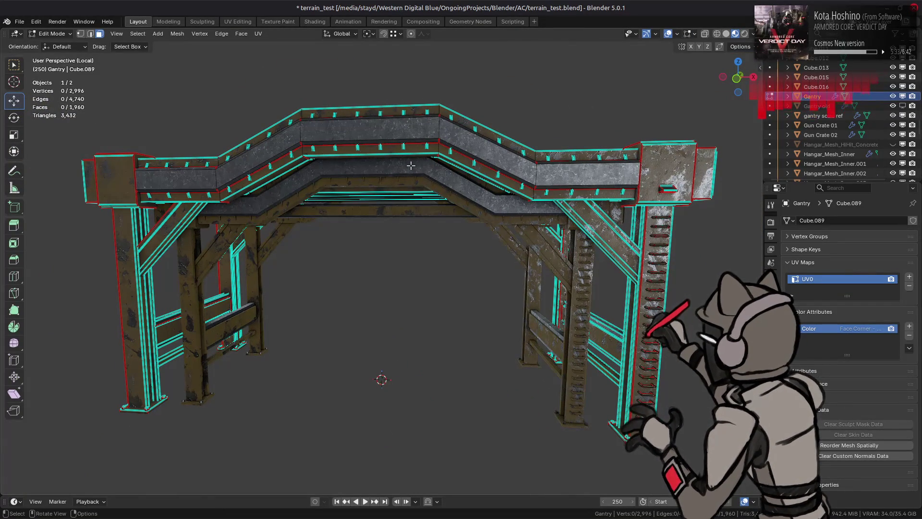
{"action": "key", "text": "KP_1"}
{"action": "key", "text": "alt+z"}
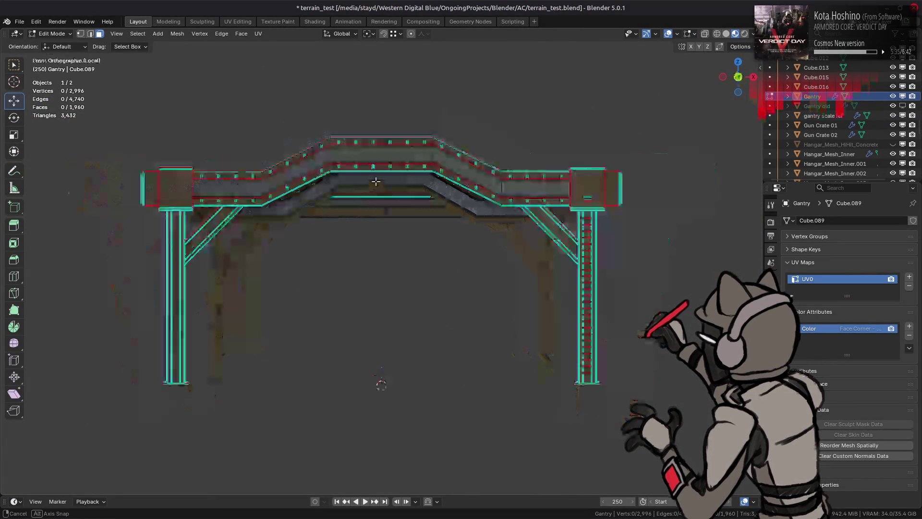
{"action": "key", "text": "1"}
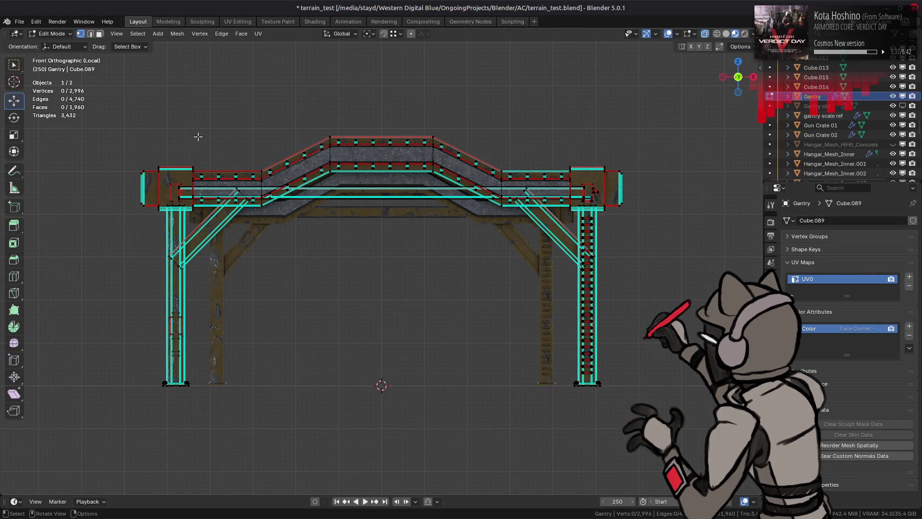
Step: Box-select the top deck vertices, including those at the gantry's left end
{"action": "mouse_move", "coordinate": [198, 84]}
{"action": "left_mouse_down"}
{"action": "mouse_move", "coordinate": [319, 251]}
{"action": "mouse_move", "coordinate": [471, 240]}
{"action": "left_mouse_up"}
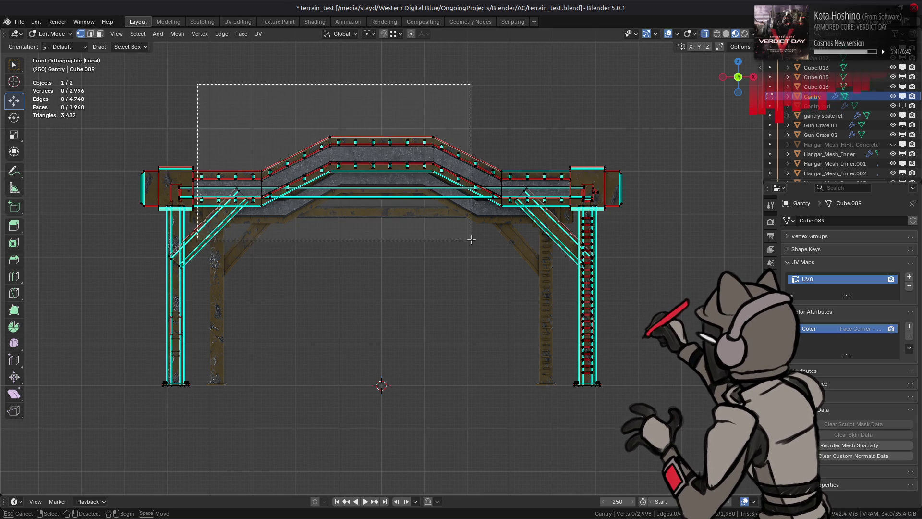
{"action": "left_click_drag", "start_coordinate": [472, 241], "coordinate": [471, 240]}
{"action": "key", "text": "ctrl+z"}
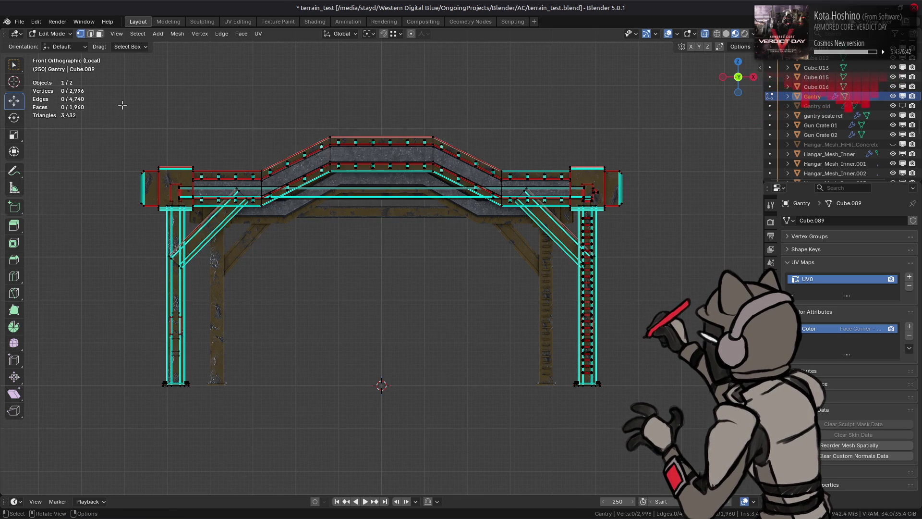
{"action": "mouse_move", "coordinate": [121, 108]}
{"action": "left_mouse_down"}
{"action": "mouse_move", "coordinate": [629, 217]}
{"action": "mouse_move", "coordinate": [619, 208]}
{"action": "left_mouse_up"}
{"action": "middle_click_drag", "start_coordinate": [619, 209], "coordinate": [142, 169]}
{"action": "scroll", "coordinate": [143, 168], "scroll_direction": "up", "scroll_amount": 8}
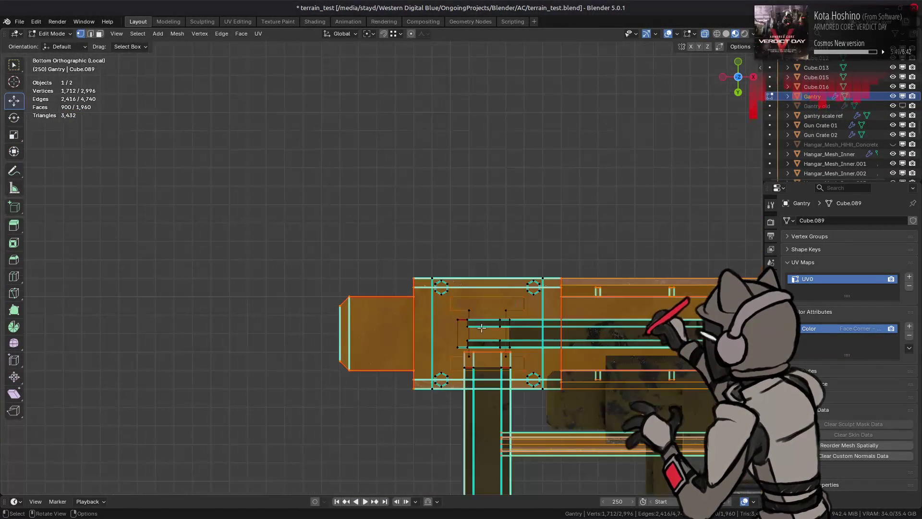
{"action": "mouse_move", "coordinate": [330, 191]}
{"action": "left_mouse_down"}
{"action": "mouse_move", "coordinate": [502, 356]}
{"action": "mouse_move", "coordinate": [495, 351]}
{"action": "left_mouse_up"}
{"action": "mouse_move", "coordinate": [495, 352]}
{"action": "middle_mouse_down"}
{"action": "mouse_move", "coordinate": [408, 340]}
{"action": "mouse_move", "coordinate": [372, 290]}
{"action": "middle_mouse_up"}
{"action": "scroll", "coordinate": [368, 224], "scroll_direction": "down", "scroll_amount": 5}
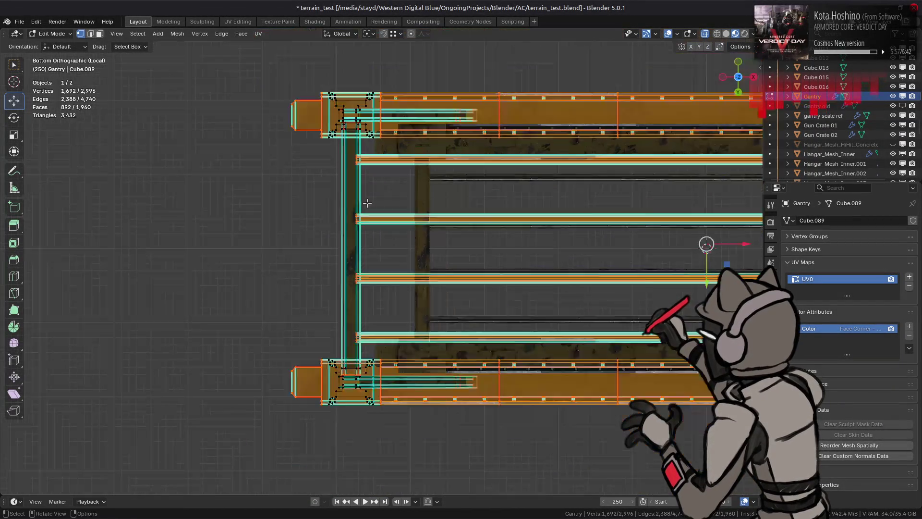
Step: Grow the selection and select all deck faces linked to it, corner blocks included
{"action": "key", "text": "ctrl+KP_Add"}
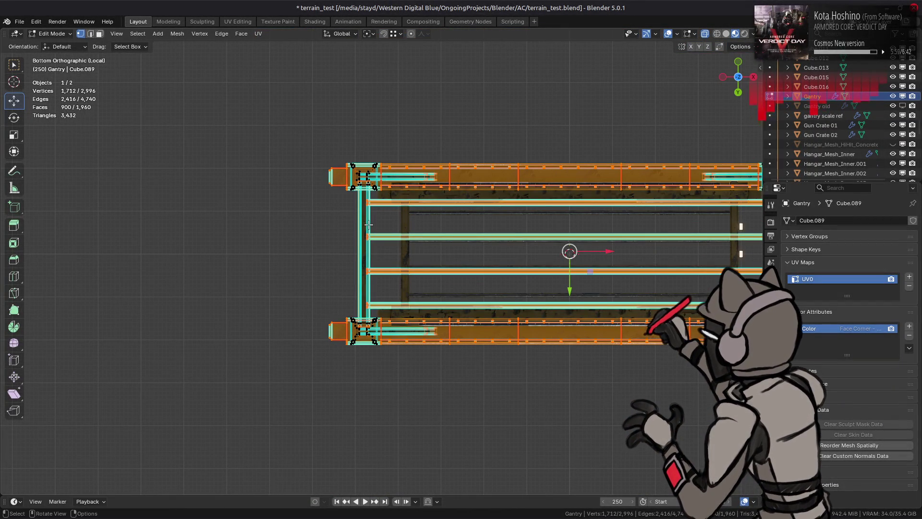
{"action": "key", "text": "3"}
{"action": "key", "text": "ctrl+l"}
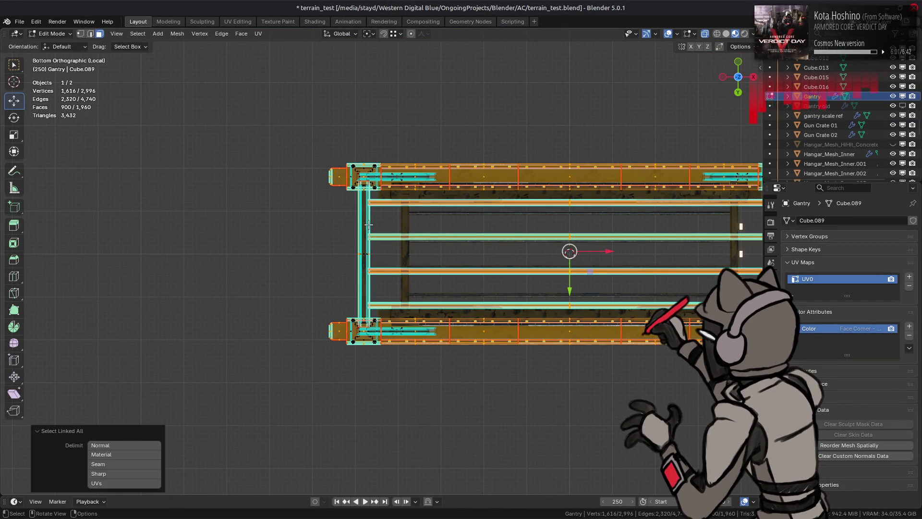
{"action": "mouse_move", "coordinate": [368, 224]}
{"action": "middle_mouse_down"}
{"action": "mouse_move", "coordinate": [496, 257]}
{"action": "mouse_move", "coordinate": [395, 238]}
{"action": "middle_mouse_up"}
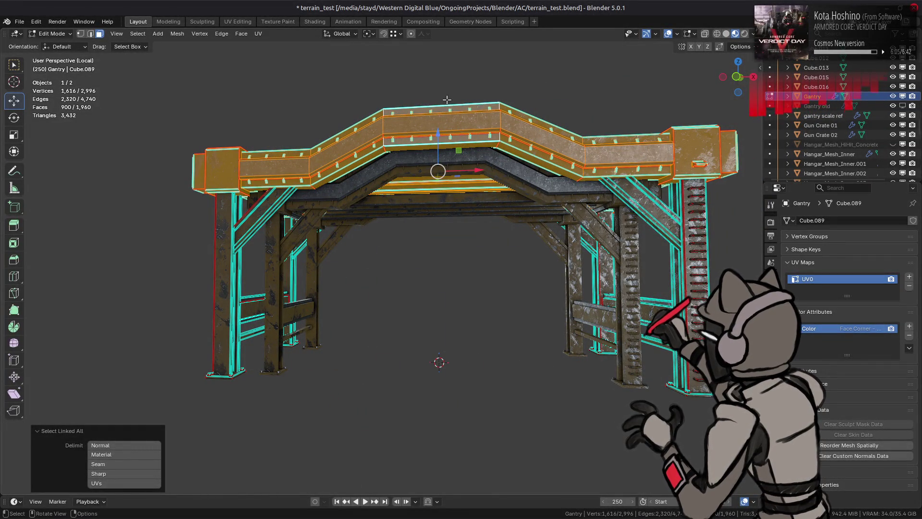
{"action": "middle_click_drag", "start_coordinate": [438, 138], "coordinate": [408, 185]}
Step: Slide the selected deck along the Y axis and check it from front view
{"action": "left_click_drag", "start_coordinate": [408, 185], "coordinate": [190, 224]}
{"action": "mouse_move", "coordinate": [169, 230]}
{"action": "middle_mouse_down"}
{"action": "mouse_move", "coordinate": [175, 234]}
{"action": "mouse_move", "coordinate": [155, 232]}
{"action": "middle_mouse_up"}
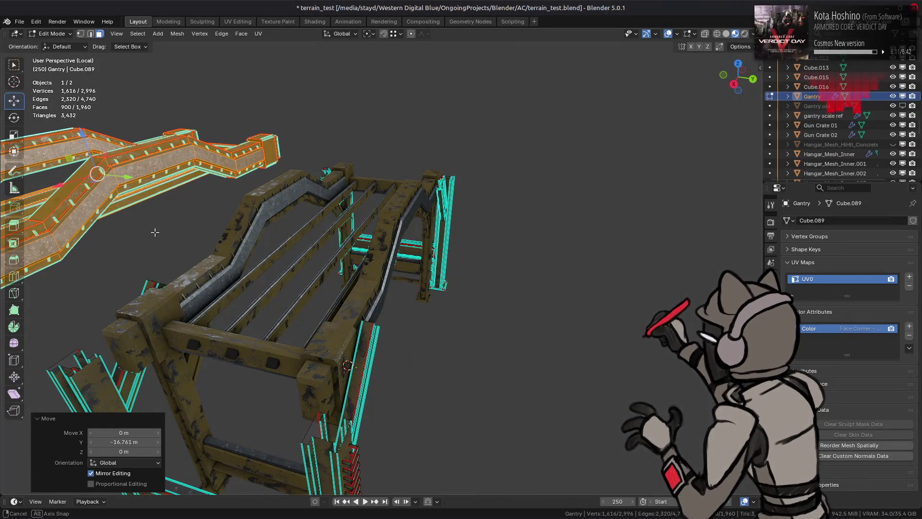
{"action": "key", "text": "KP_1"}
{"action": "scroll", "coordinate": [357, 196], "scroll_direction": "up", "scroll_amount": 3}
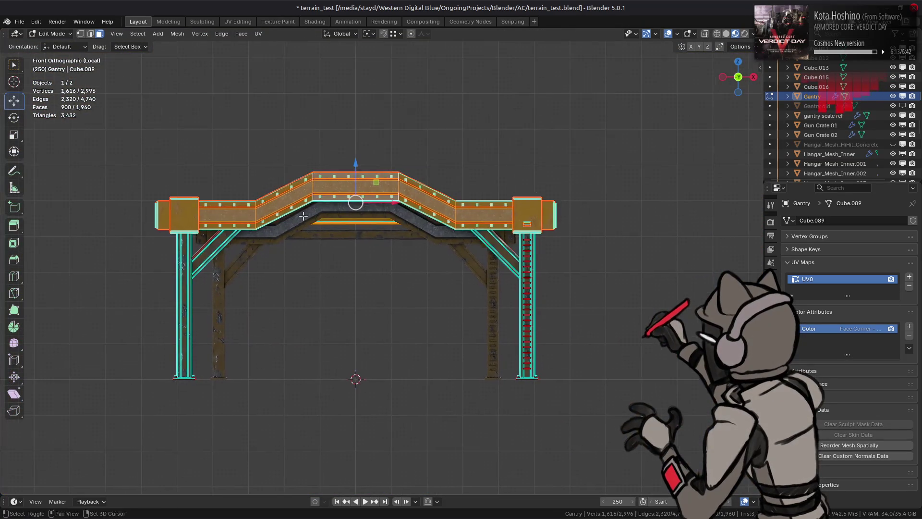
Step: Lower the selected top deck and its corner blocks by exactly 1.25 m along Z
{"action": "left_click_drag", "start_coordinate": [335, 122], "coordinate": [339, 153]}
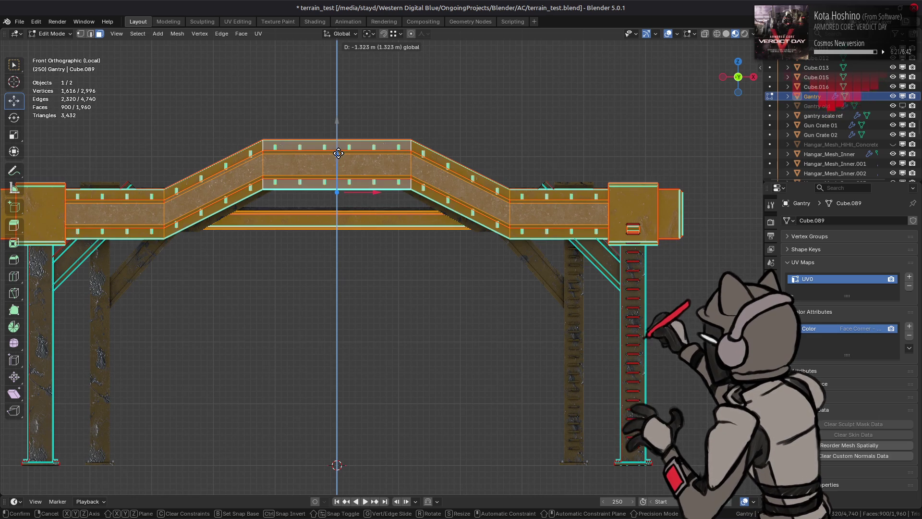
{"action": "type", "text": "-1.25"}
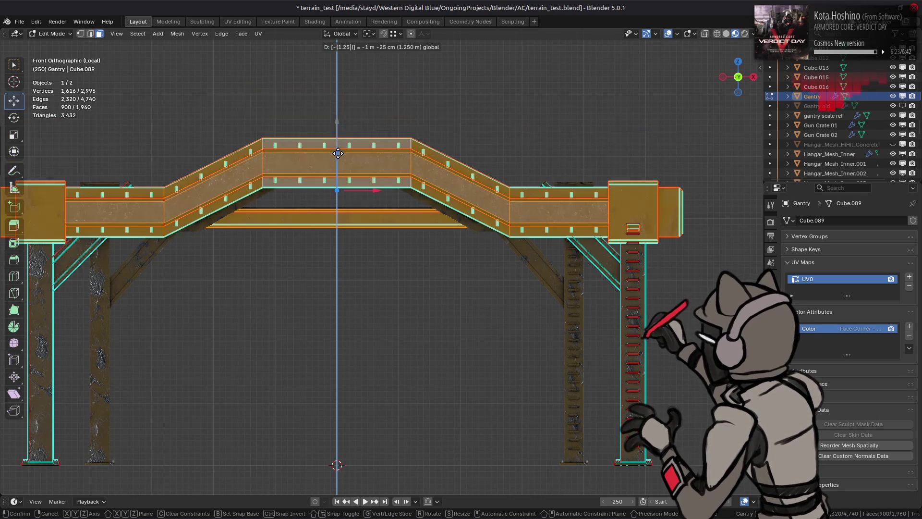
{"action": "left_click_drag", "start_coordinate": [338, 153], "coordinate": [337, 152]}
{"action": "scroll", "coordinate": [395, 165], "scroll_direction": "down", "scroll_amount": 1}
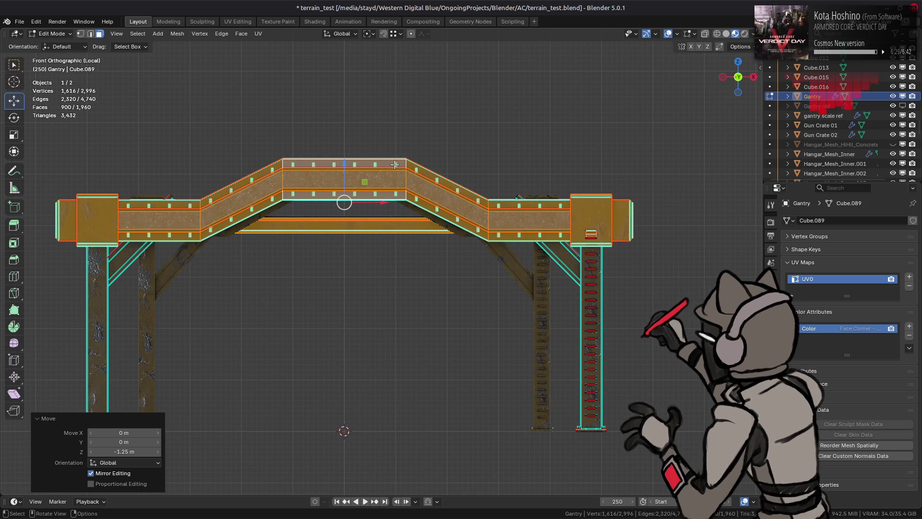
Step: Turn on X-ray for see-through geometry, keeping the top deck selected
{"action": "key", "text": "ctrl+i"}
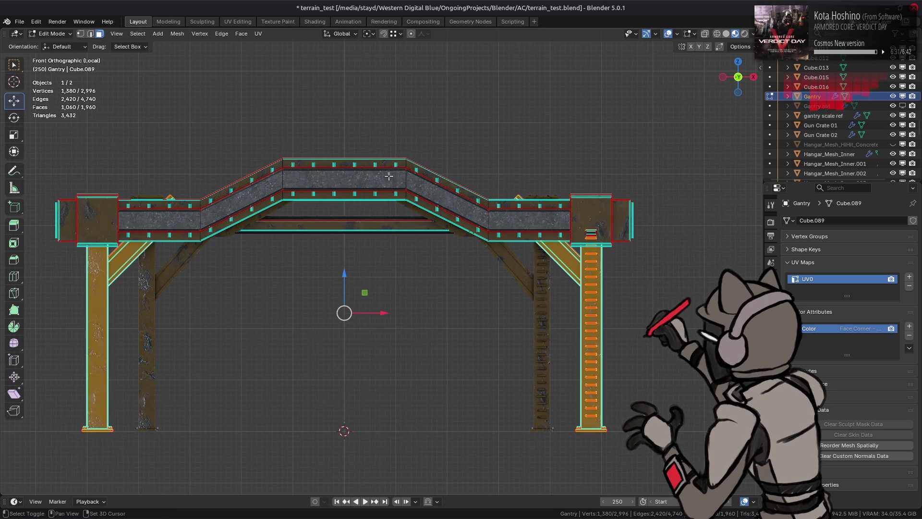
{"action": "middle_click_drag", "start_coordinate": [388, 176], "coordinate": [413, 151], "text": "shift"}
{"action": "key", "text": "alt+z"}
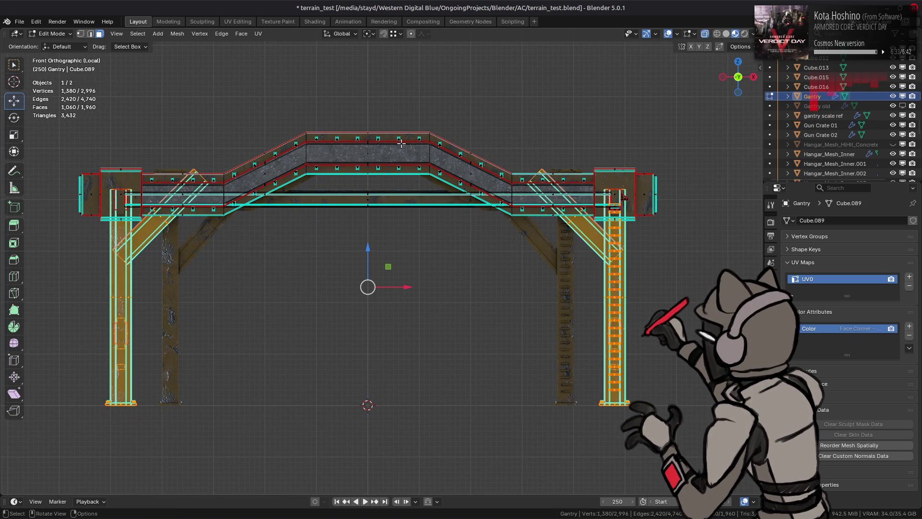
{"action": "key", "text": "ctrl+i"}
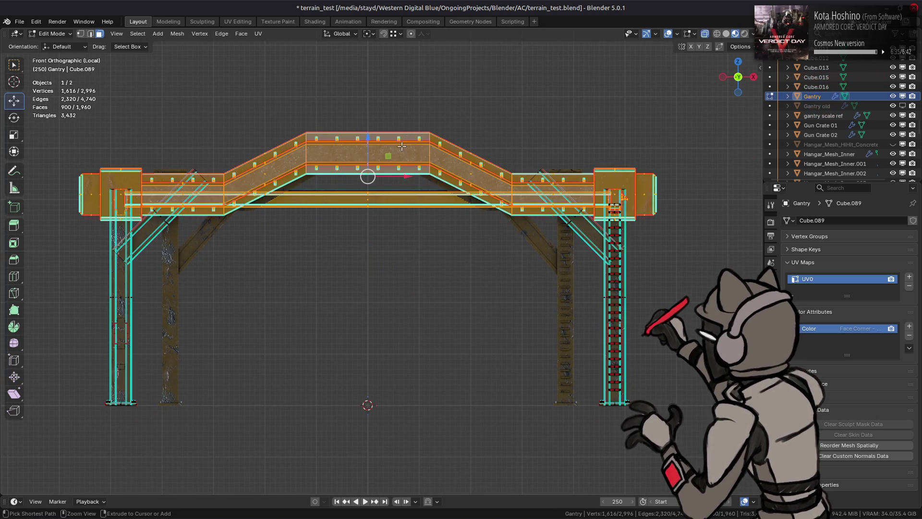
Step: Raise the deck 6 m up along Z (gz6), clear of the legs, in the flat front view
{"action": "type", "text": "gz"}
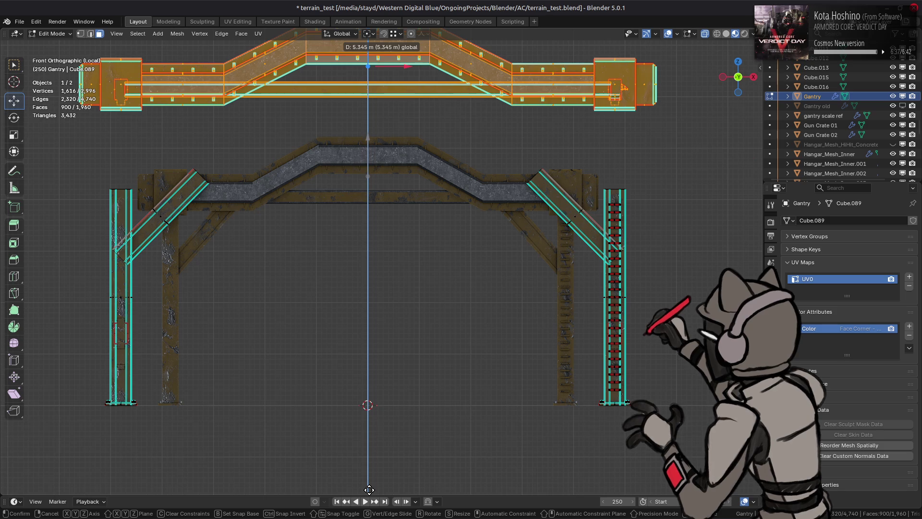
{"action": "type", "text": "6"}
{"action": "key", "text": "Return"}
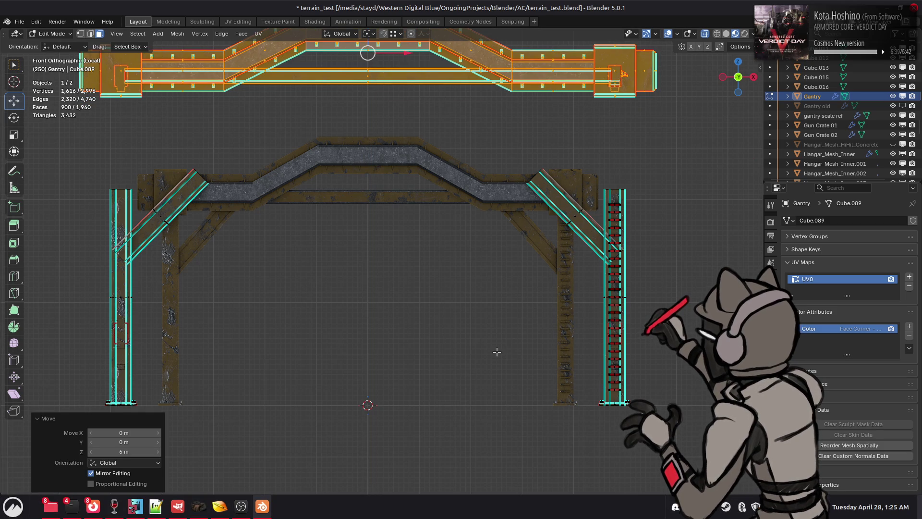
{"action": "key", "text": "KP_5"}
{"action": "key", "text": "KP_5"}
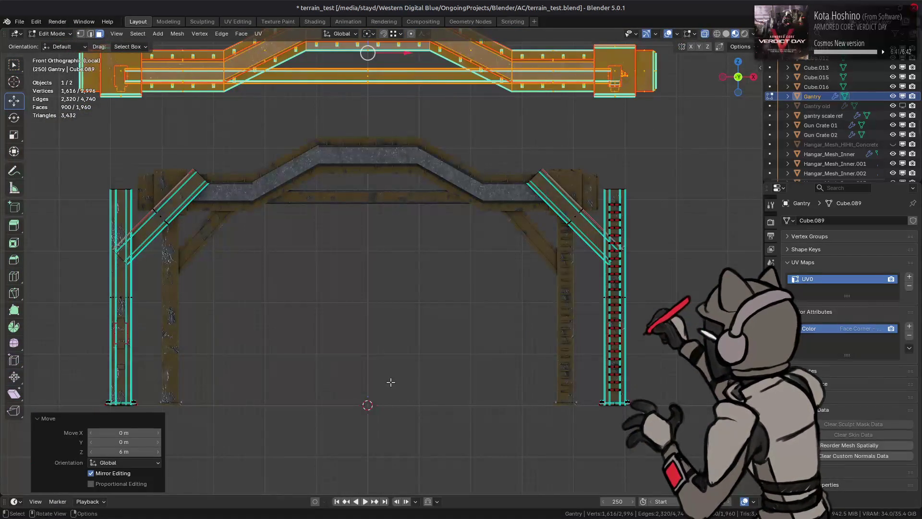
{"action": "key", "text": "ctrl+i"}
Step: Move the right and left legs with their braces 2.5 m inward along X
{"action": "left_click_drag", "start_coordinate": [88, 128], "coordinate": [237, 435], "text": "ctrl"}
{"action": "left_click_drag", "start_coordinate": [618, 288], "coordinate": [569, 296]}
{"action": "type", "text": "2.5"}
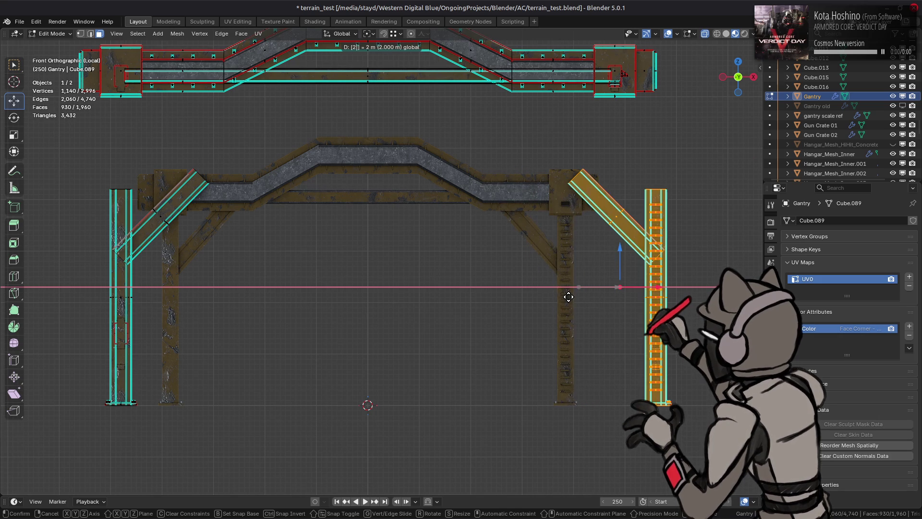
{"action": "type", "text": "-2.5"}
{"action": "key", "text": "Return"}
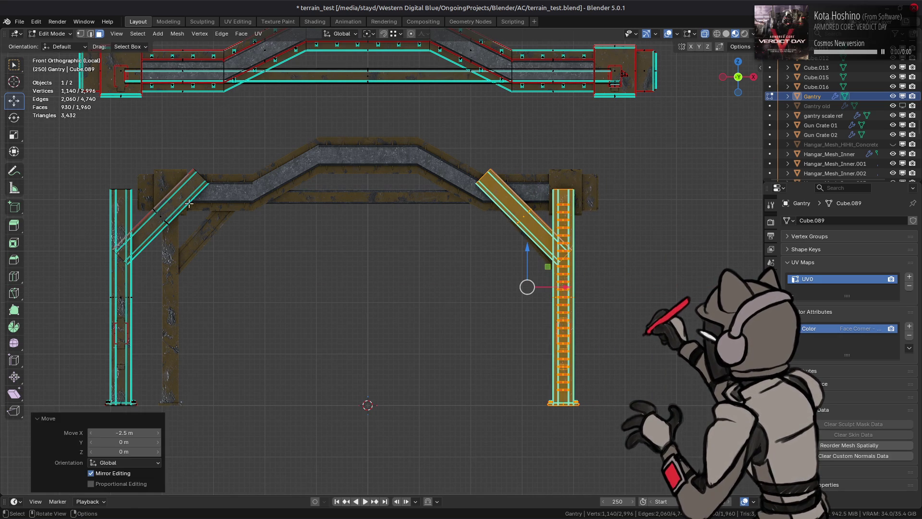
{"action": "left_click_drag", "start_coordinate": [77, 139], "coordinate": [268, 468]}
{"action": "type", "text": "gx"}
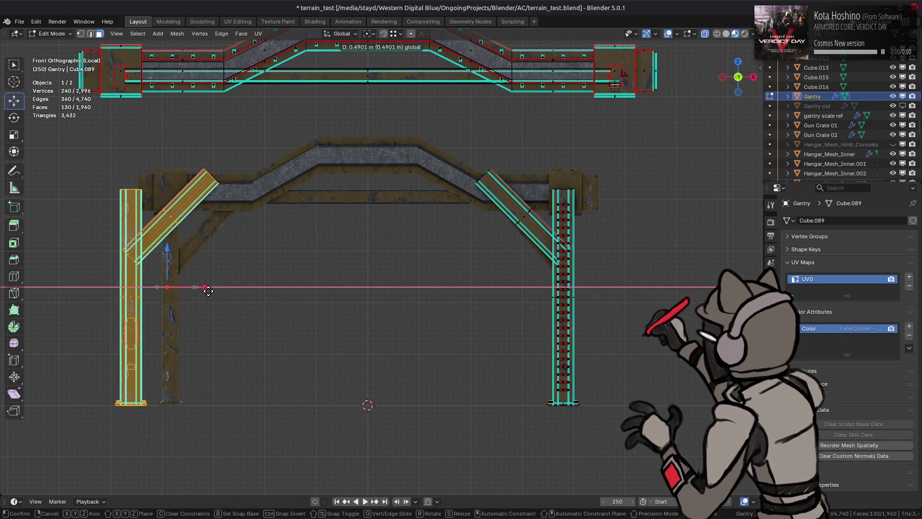
{"action": "type", "text": "2.5"}
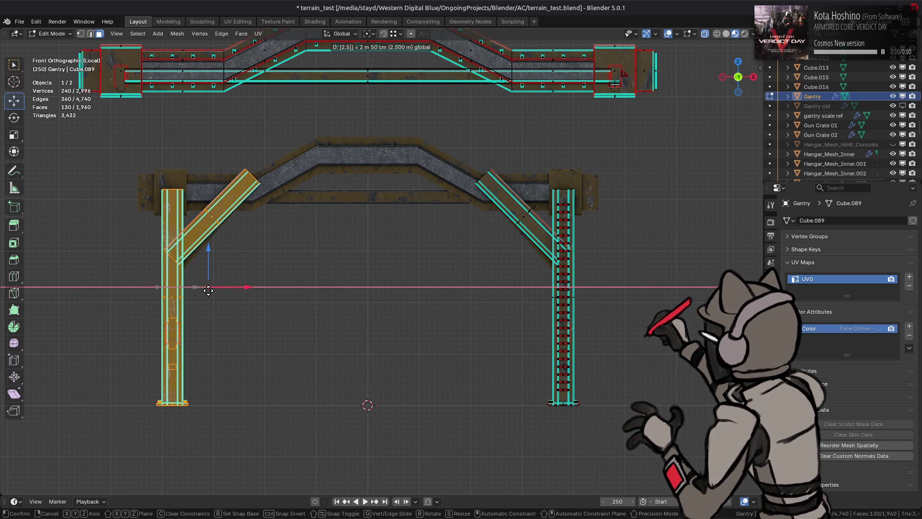
{"action": "key", "text": "Return"}
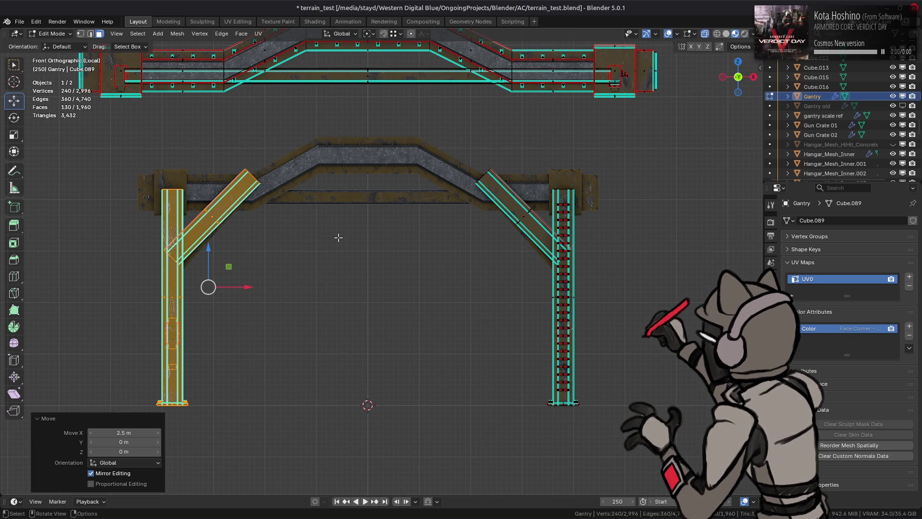
Step: Select the raised deck and drop it 6 m back down onto the legs
{"action": "scroll", "coordinate": [339, 238], "scroll_direction": "down", "scroll_amount": 2}
{"action": "scroll", "coordinate": [339, 238], "scroll_direction": "down", "scroll_amount": 1}
{"action": "left_click_drag", "start_coordinate": [165, 74], "coordinate": [573, 181]}
{"action": "key", "text": "g"}
{"action": "key", "text": "z"}
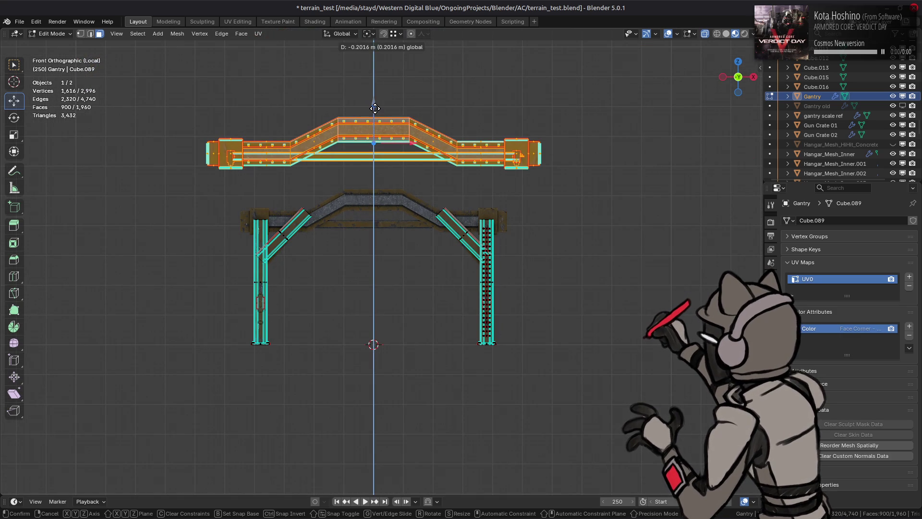
{"action": "key", "text": "6"}
{"action": "key", "text": "minus"}
{"action": "key", "text": "Return"}
Step: Orbit to check the gantry in perspective and return to Object Mode
{"action": "scroll", "coordinate": [369, 192], "scroll_direction": "up", "scroll_amount": 2}
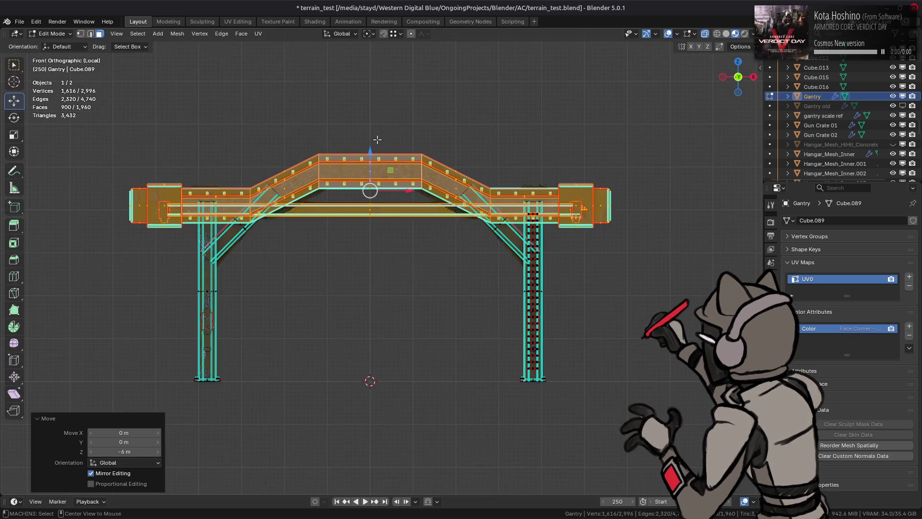
{"action": "middle_click_drag", "start_coordinate": [355, 202], "coordinate": [369, 190]}
{"action": "key", "text": "Tab"}
{"action": "scroll", "coordinate": [369, 192], "scroll_direction": "up", "scroll_amount": 2}
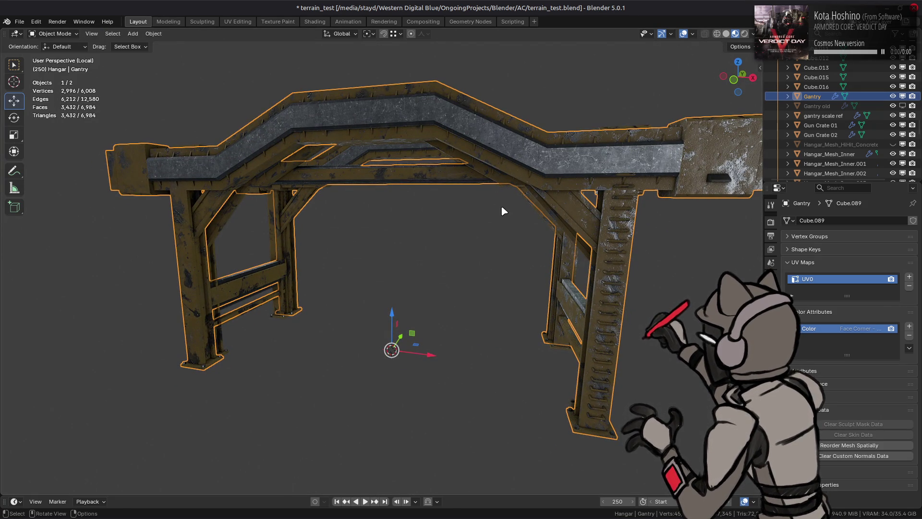
Step: Compare the gantry with the gantry scale ref in the hangar, then save terrain_test.blend
{"action": "key", "text": "KP_Divide"}
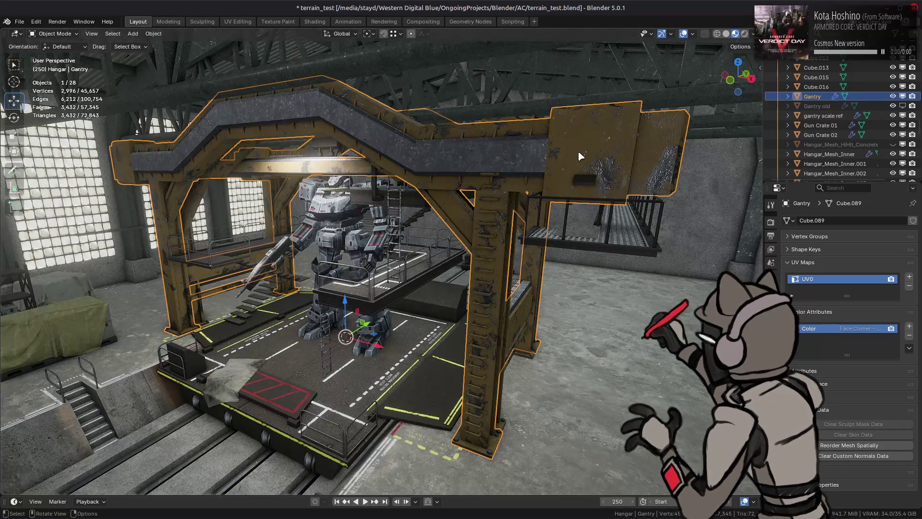
{"action": "left_click", "coordinate": [823, 116]}
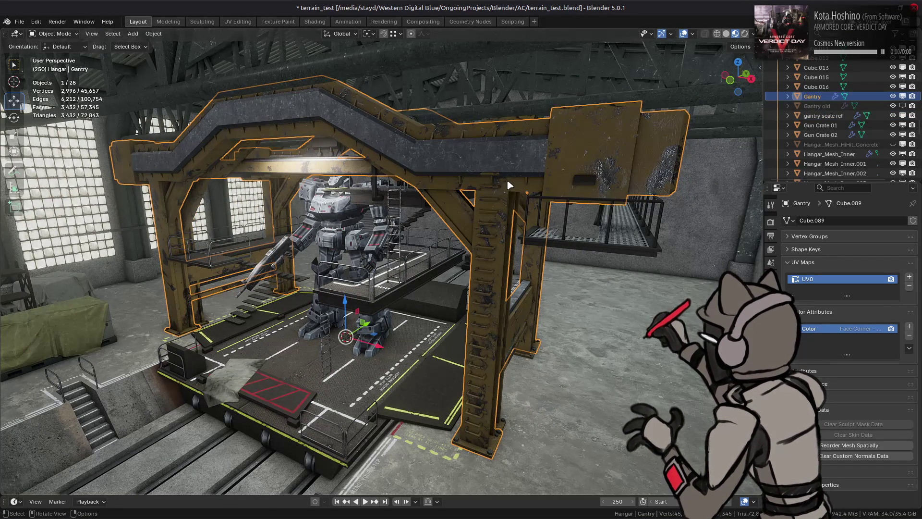
{"action": "key", "text": "KP_Divide"}
{"action": "scroll", "coordinate": [510, 185], "scroll_direction": "up", "scroll_amount": 5}
{"action": "middle_click_drag", "start_coordinate": [510, 185], "coordinate": [460, 211]}
{"action": "key", "text": "ctrl+s"}
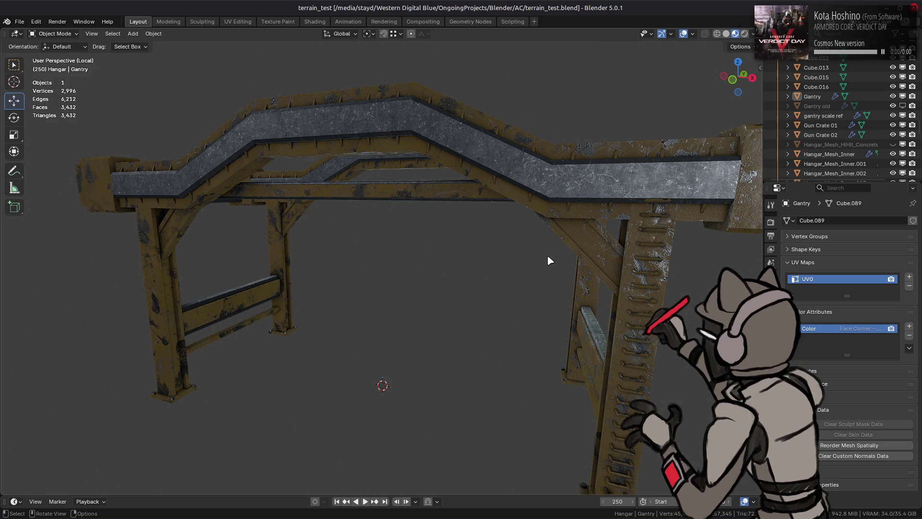
{"action": "mouse_move", "coordinate": [548, 516]}
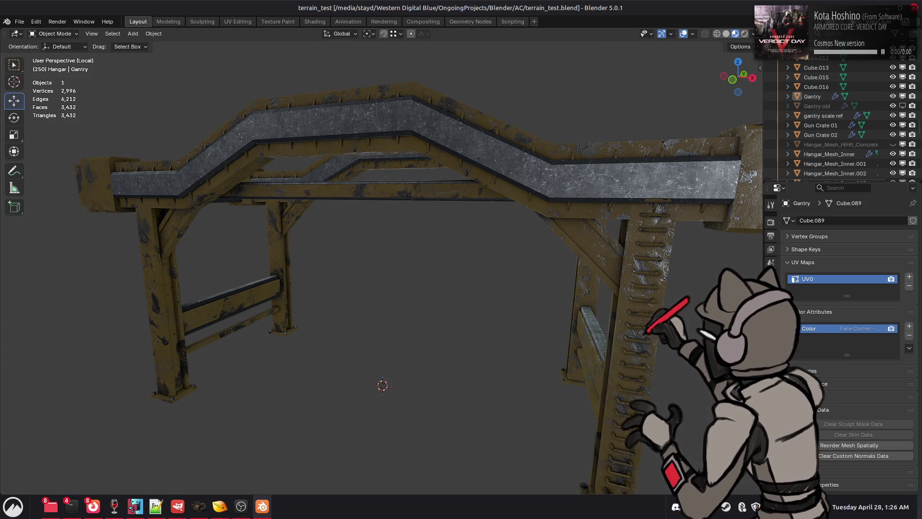
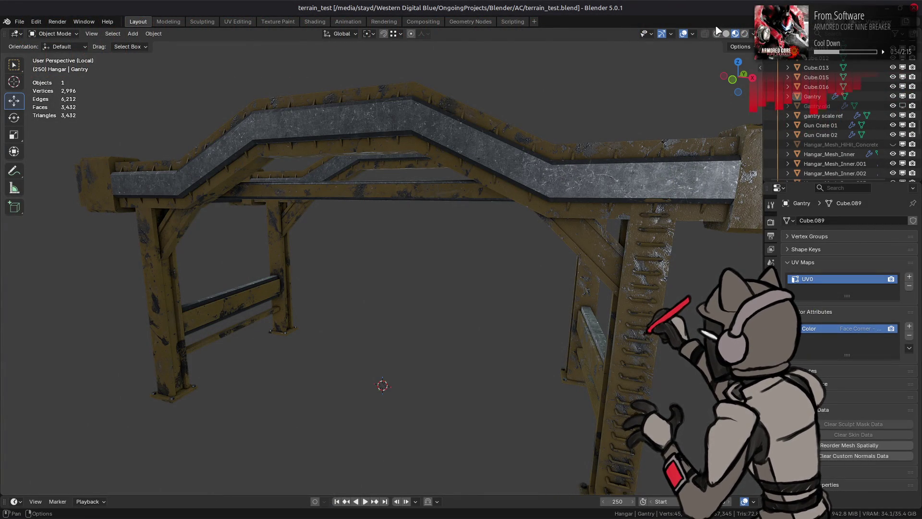
Step: Set the viewport studio lighting strength to 1.000 and orbit around the gantry model
{"action": "left_click", "coordinate": [754, 34]}
{"action": "left_click", "coordinate": [752, 150]}
{"action": "type", "text": "1"}
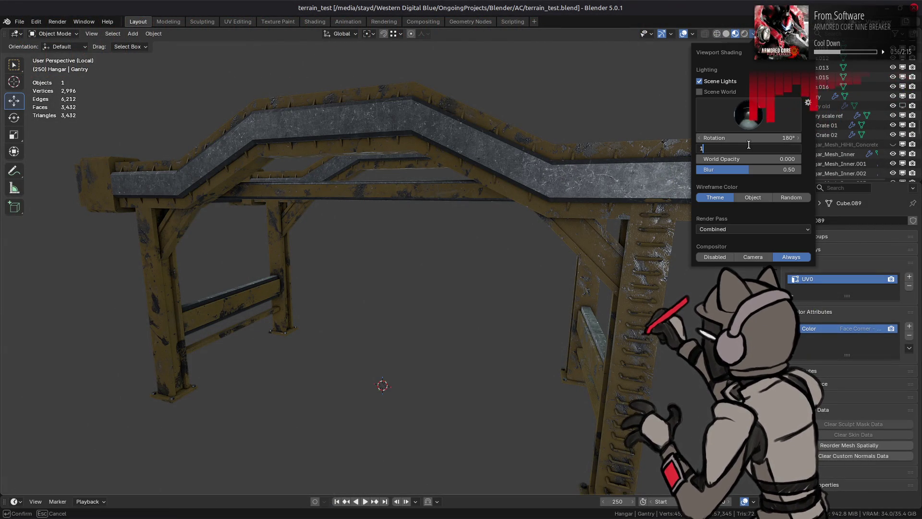
{"action": "key", "text": "Return"}
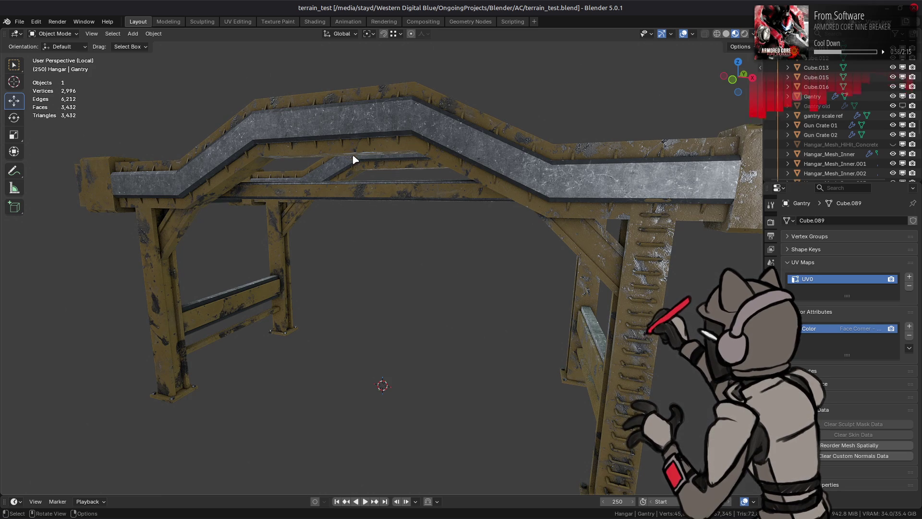
{"action": "mouse_move", "coordinate": [404, 173]}
{"action": "middle_mouse_down"}
{"action": "mouse_move", "coordinate": [498, 189]}
{"action": "mouse_move", "coordinate": [442, 184]}
{"action": "middle_mouse_up"}
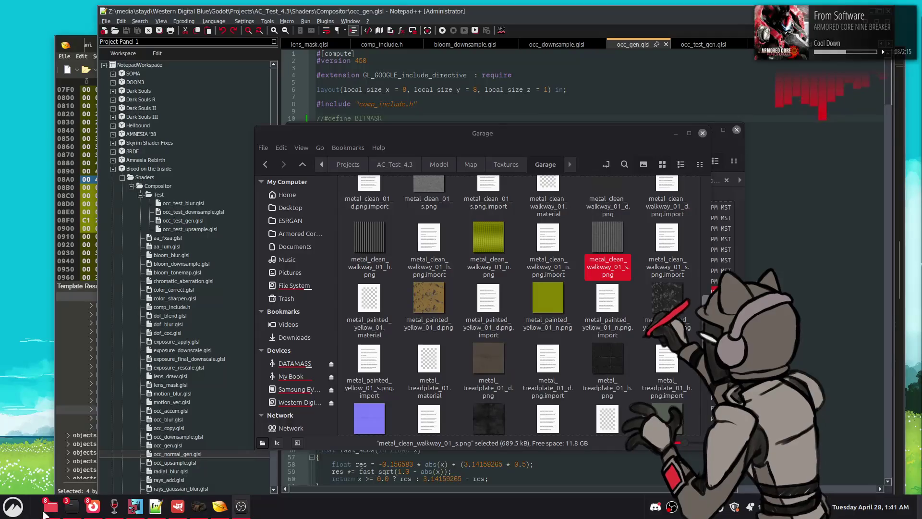
Step: In a new Home file manager window, browse to Desktop/Stayd/Programs/Blender/blender-5.1.0-linux-x64
{"action": "right_click", "coordinate": [51, 506]}
{"action": "left_click", "coordinate": [60, 386]}
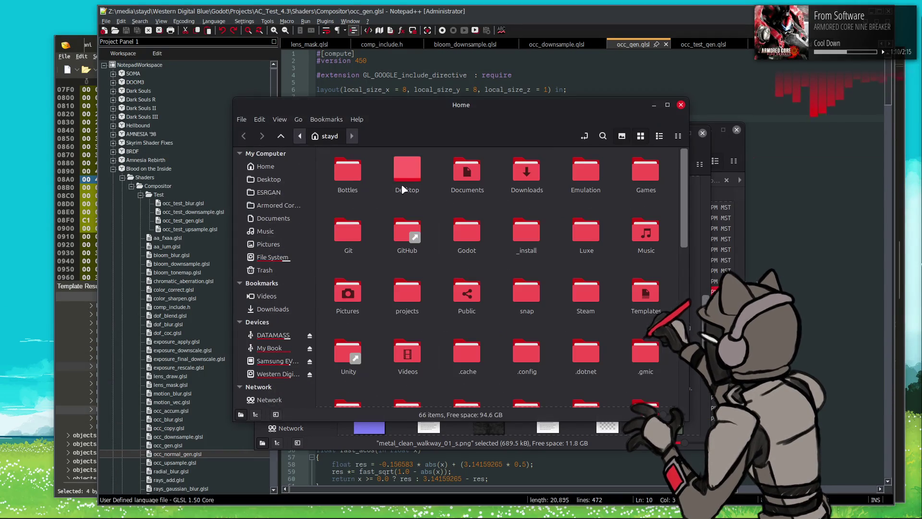
{"action": "double_click", "coordinate": [403, 182]}
{"action": "left_click", "coordinate": [373, 172]}
{"action": "double_click", "coordinate": [371, 169]}
{"action": "double_click", "coordinate": [368, 177]}
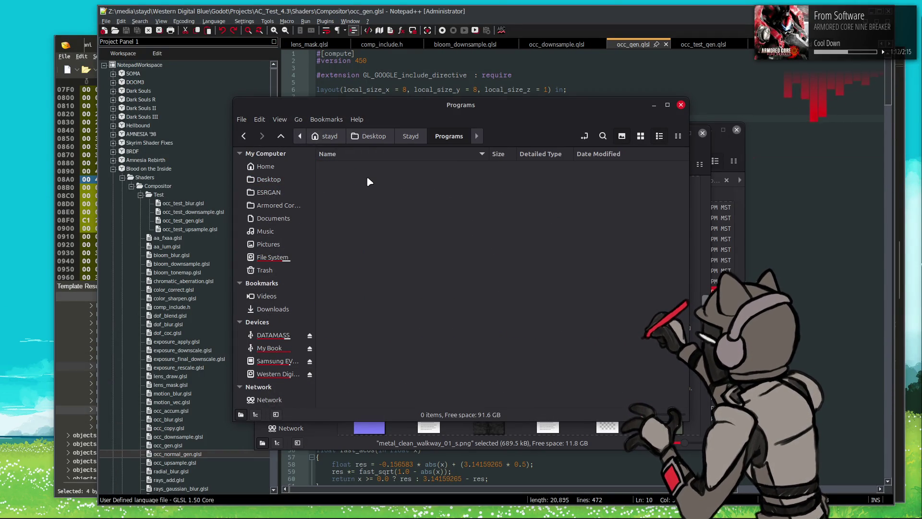
{"action": "double_click", "coordinate": [367, 176]}
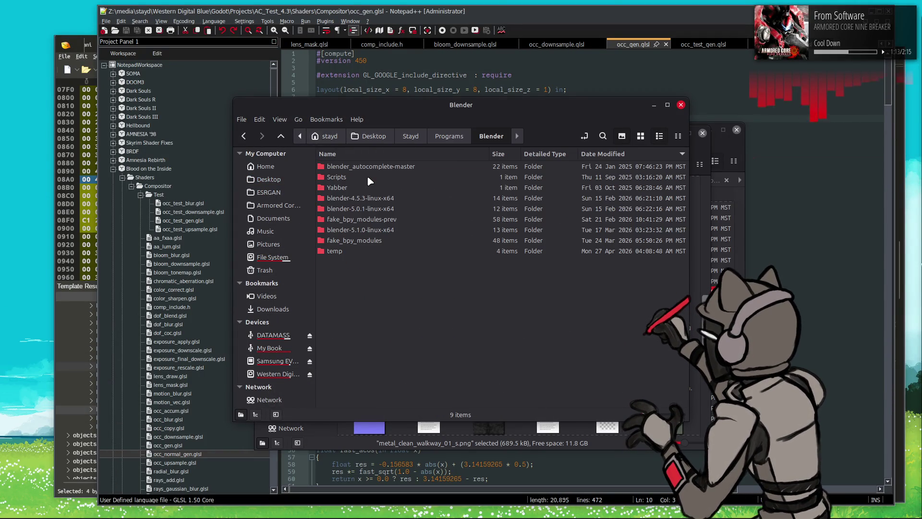
{"action": "double_click", "coordinate": [376, 231]}
{"action": "mouse_move", "coordinate": [90, 510]}
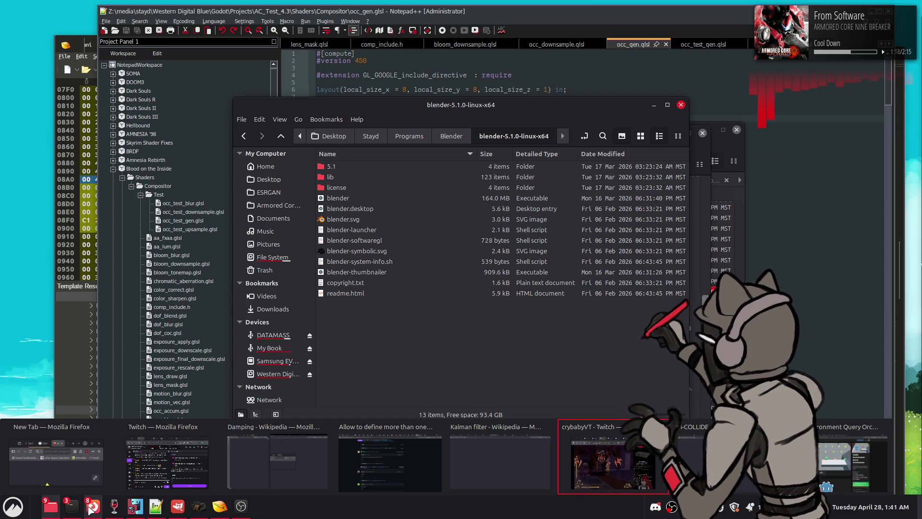
{"action": "left_click", "coordinate": [365, 450]}
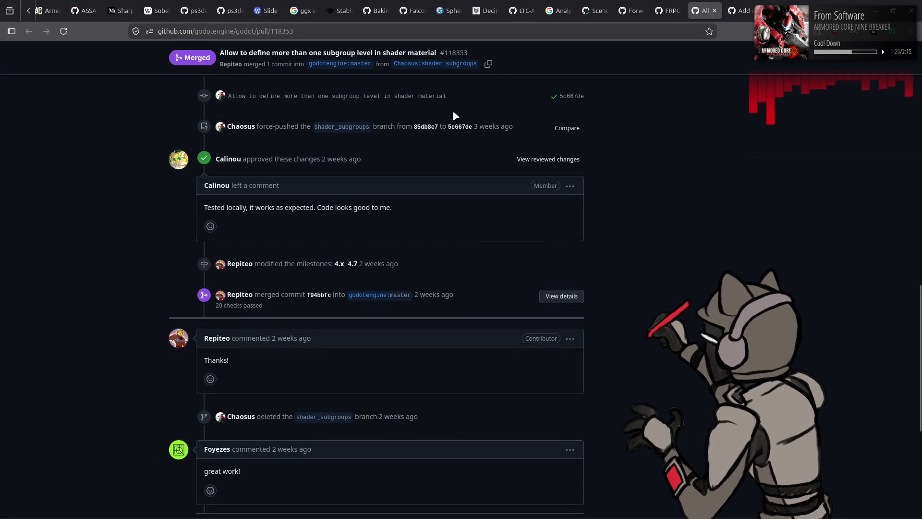
Step: Load blender.org in a new tab to the right of the current one
{"action": "right_click", "coordinate": [697, 11]}
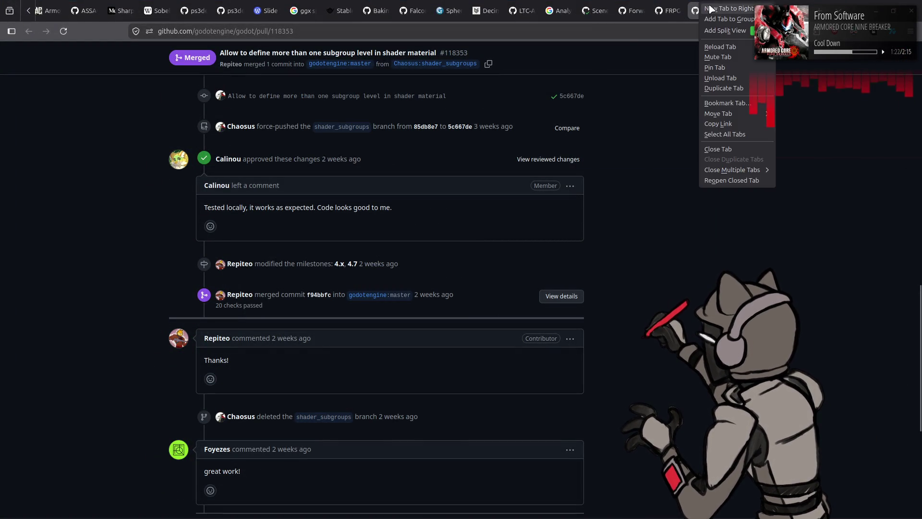
{"action": "left_click", "coordinate": [713, 19]}
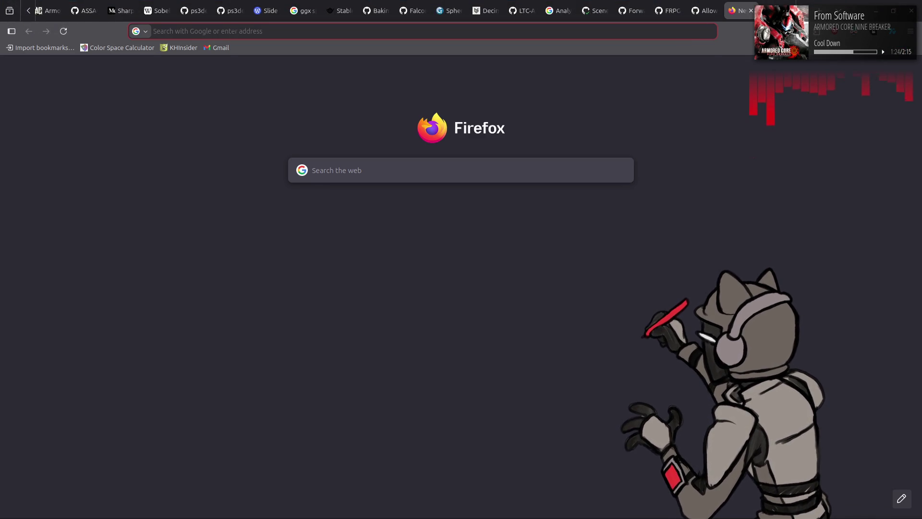
{"action": "type", "text": "blender.org"}
{"action": "key", "text": "Return"}
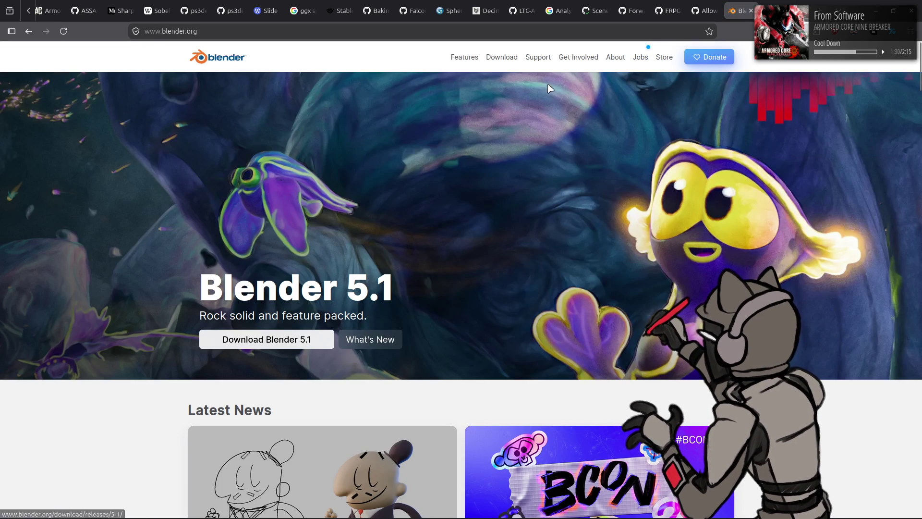
Step: Go through Download and Release Notes to the Blender 5.1 notes and skim them
{"action": "left_click", "coordinate": [503, 60]}
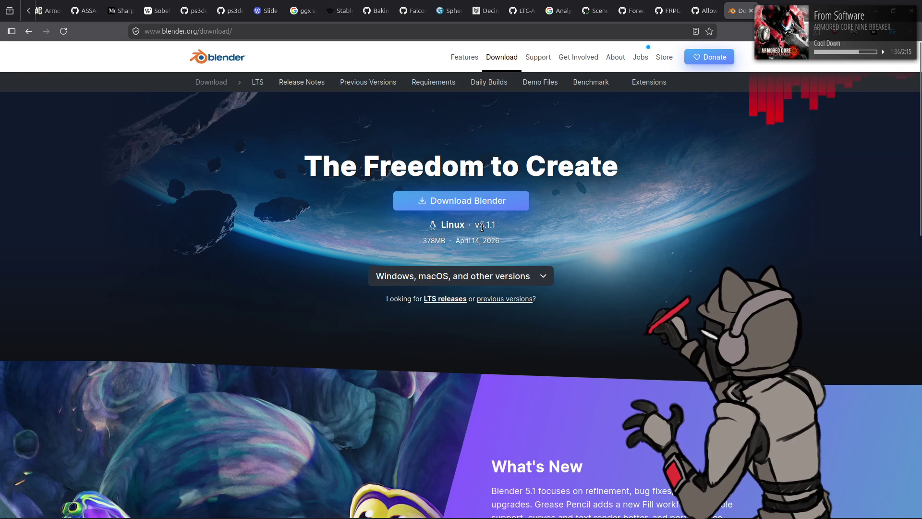
{"action": "left_click", "coordinate": [302, 85]}
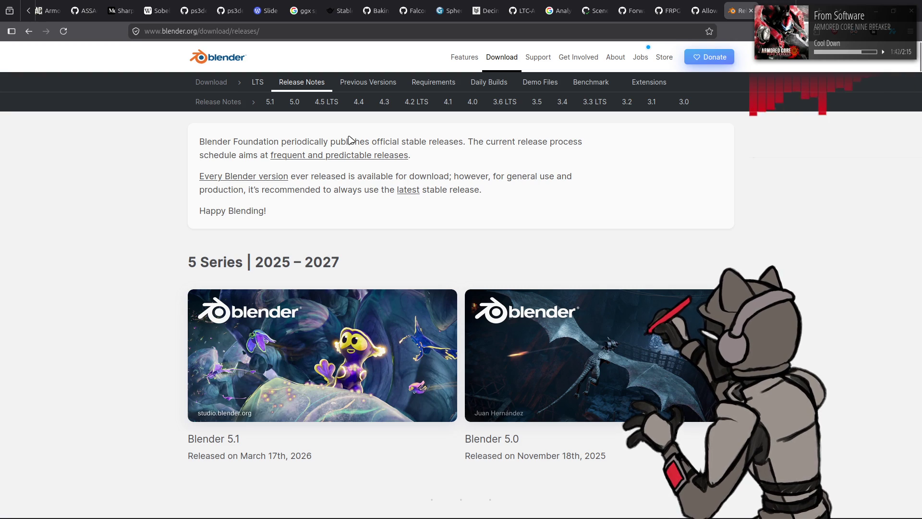
{"action": "left_click", "coordinate": [269, 104]}
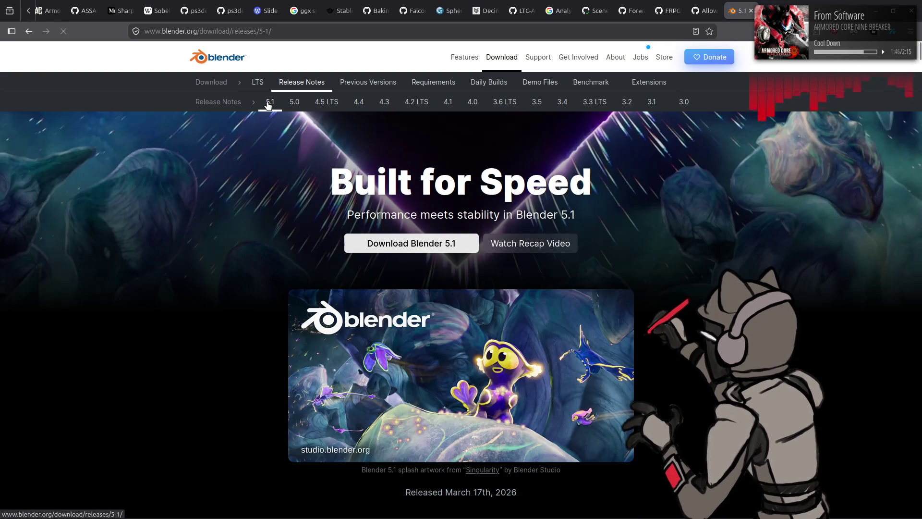
{"action": "scroll", "coordinate": [152, 167], "scroll_direction": "down", "scroll_amount": 10}
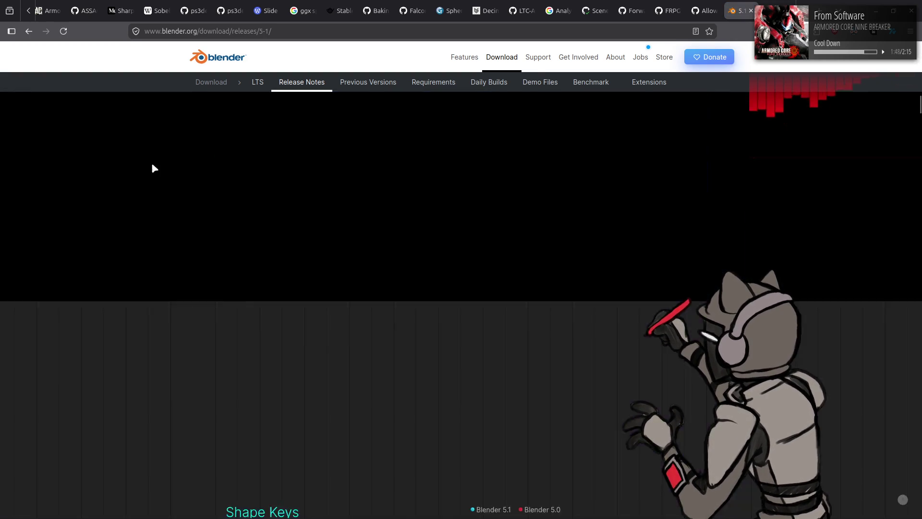
{"action": "scroll", "coordinate": [153, 168], "scroll_direction": "down", "scroll_amount": 10}
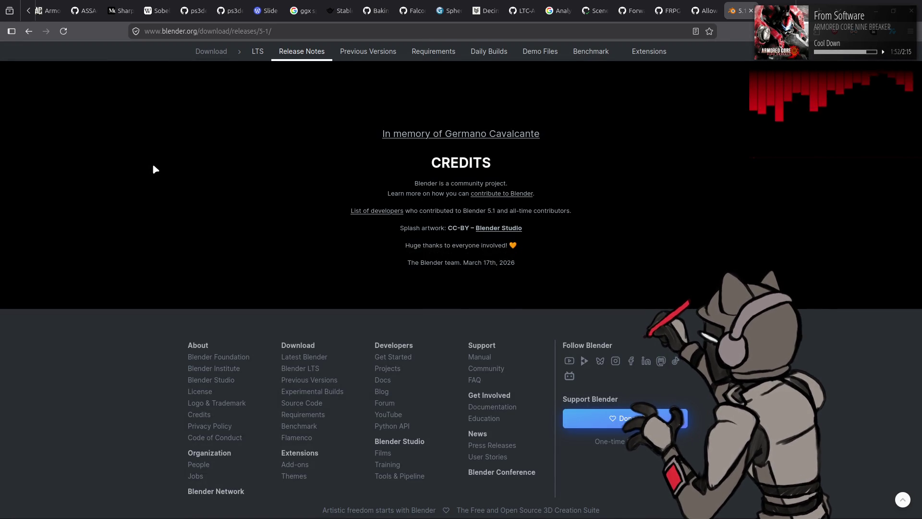
{"action": "scroll", "coordinate": [176, 171], "scroll_direction": "up", "scroll_amount": 4}
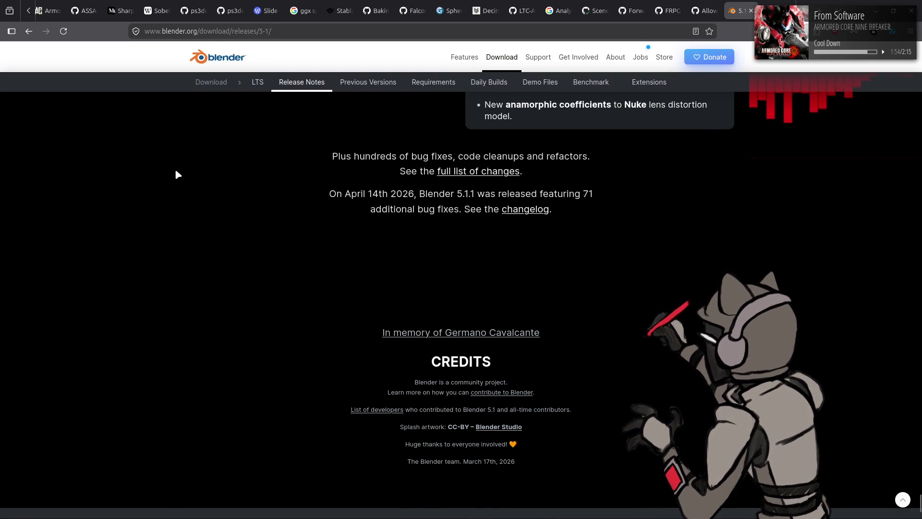
{"action": "scroll", "coordinate": [177, 174], "scroll_direction": "up", "scroll_amount": 15}
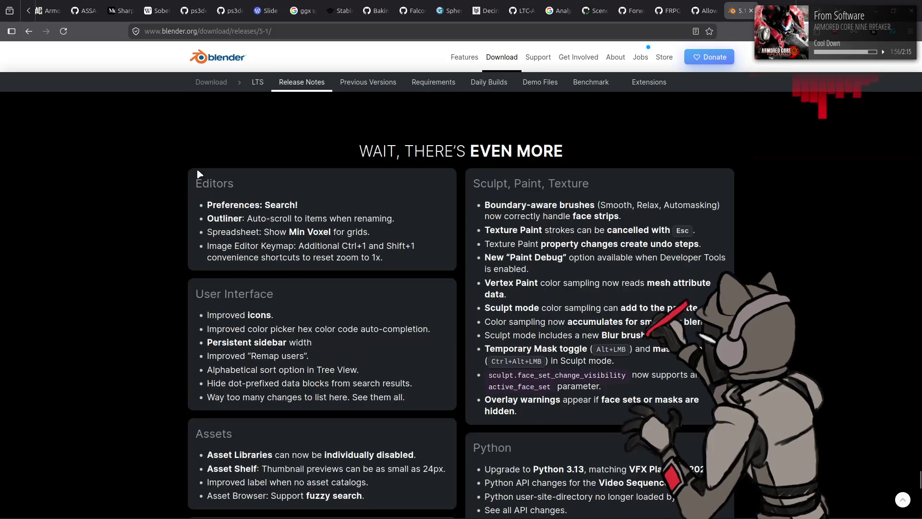
{"action": "scroll", "coordinate": [199, 174], "scroll_direction": "down", "scroll_amount": 3}
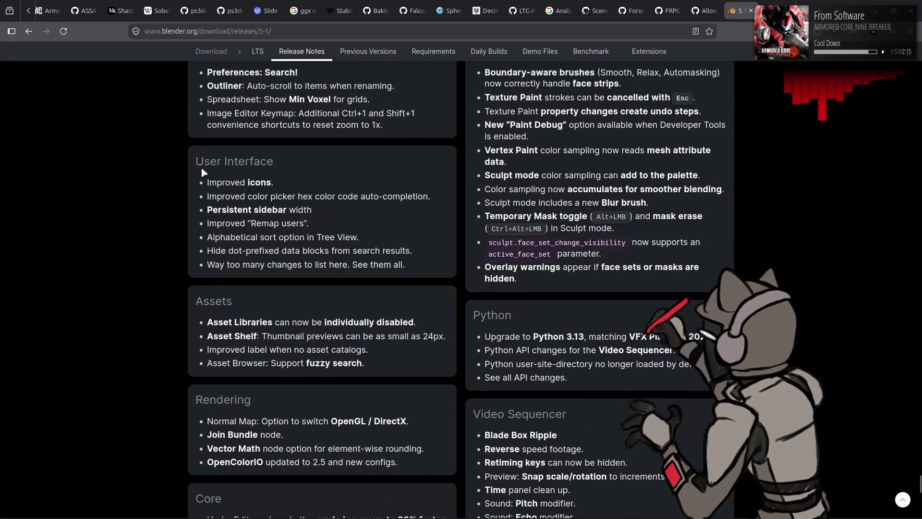
Step: Visit developer.blender.org and open the blender/blender repository from Blender Projects
{"action": "left_click", "coordinate": [348, 32]}
{"action": "type", "text": "devel"}
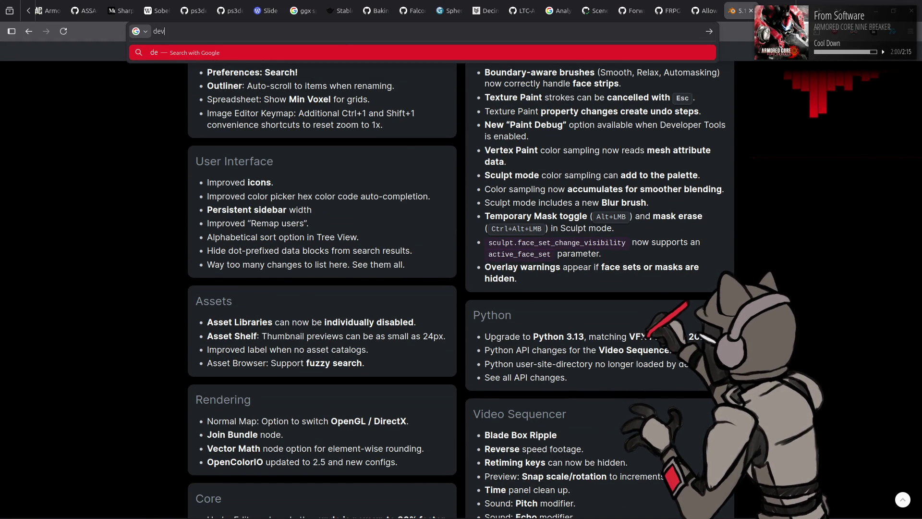
{"action": "type", "text": "oper."}
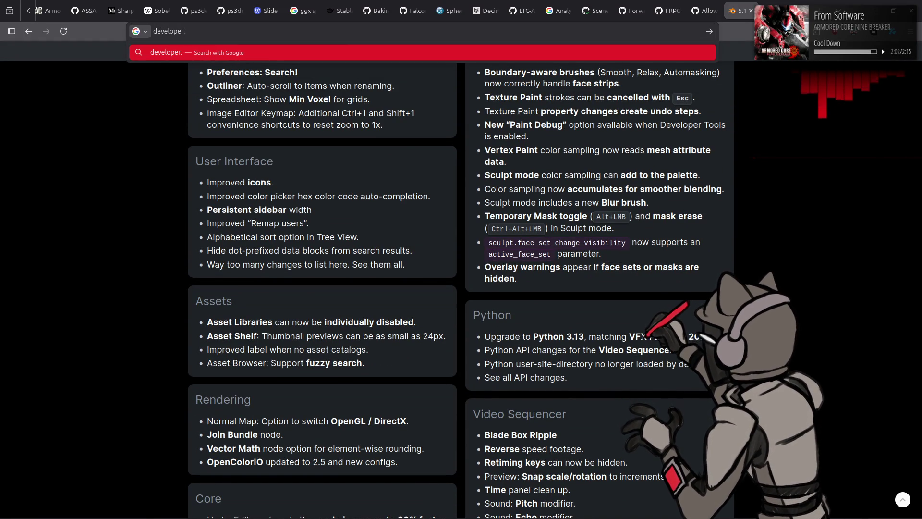
{"action": "type", "text": "blender.org"}
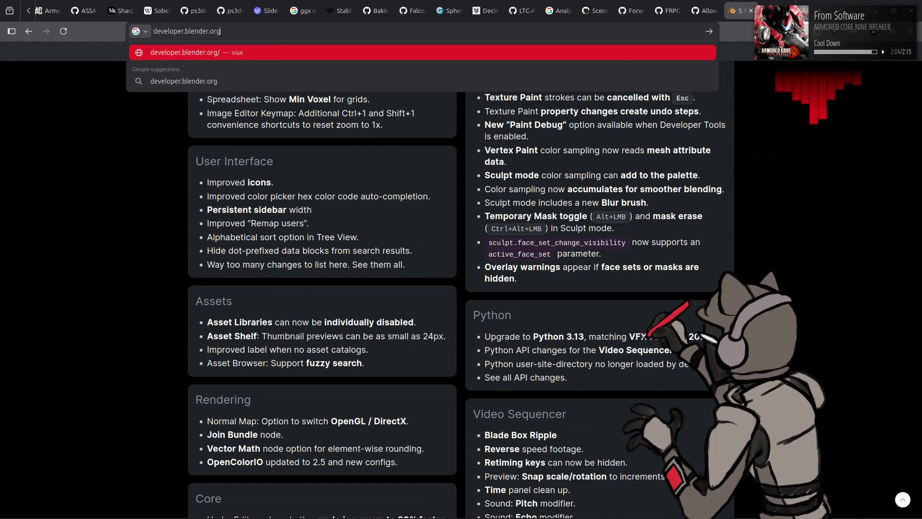
{"action": "key", "text": "Return"}
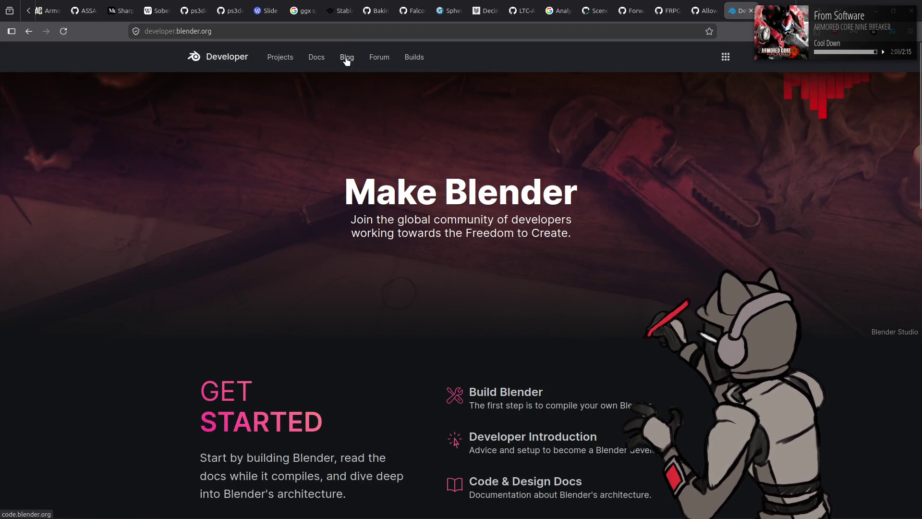
{"action": "left_click", "coordinate": [268, 61]}
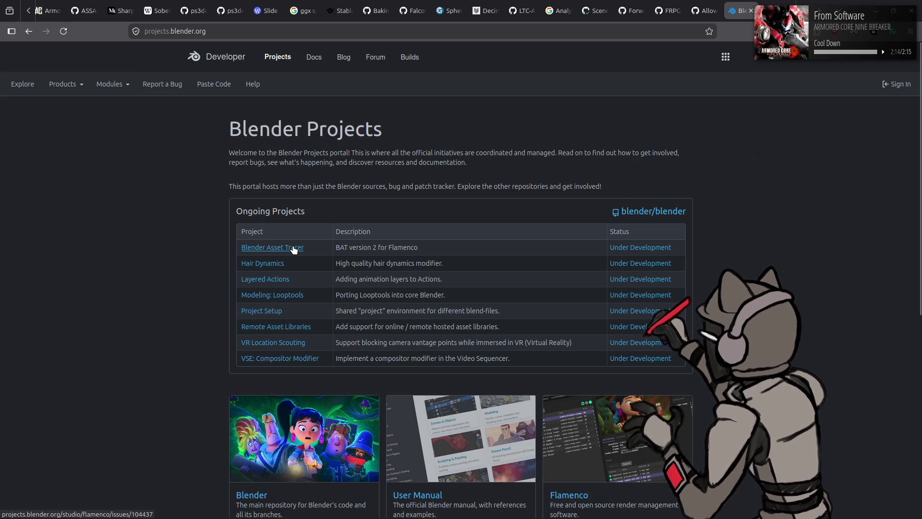
{"action": "left_click", "coordinate": [654, 212]}
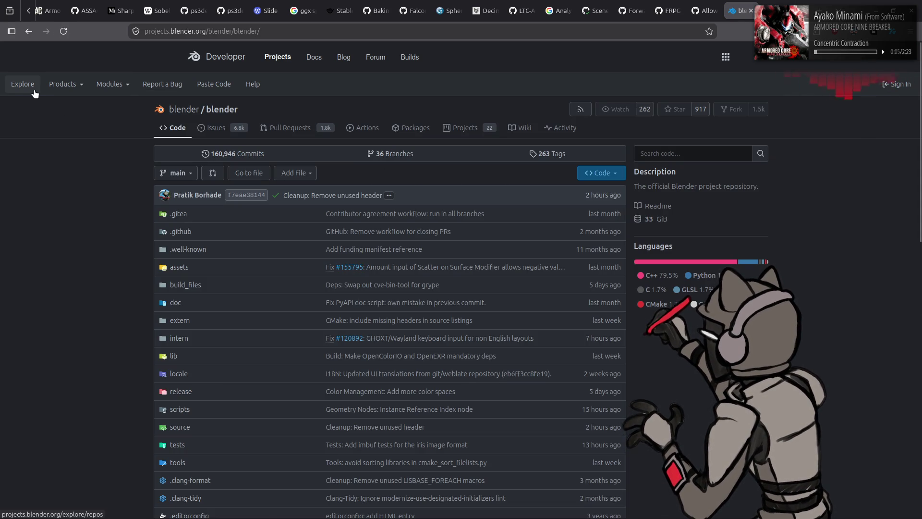
Step: Open the developer docs' 5.1 release notes and scroll to the Compatibility section
{"action": "key", "text": "alt+Left"}
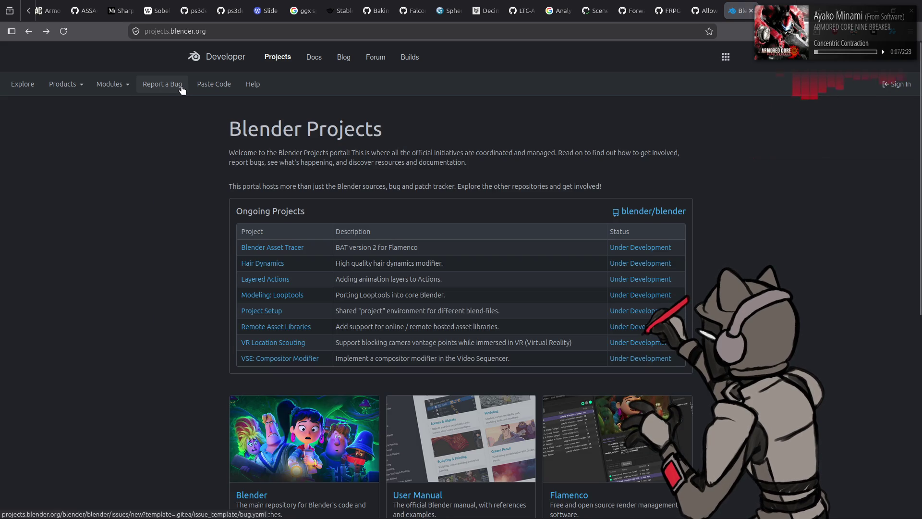
{"action": "left_click", "coordinate": [315, 59]}
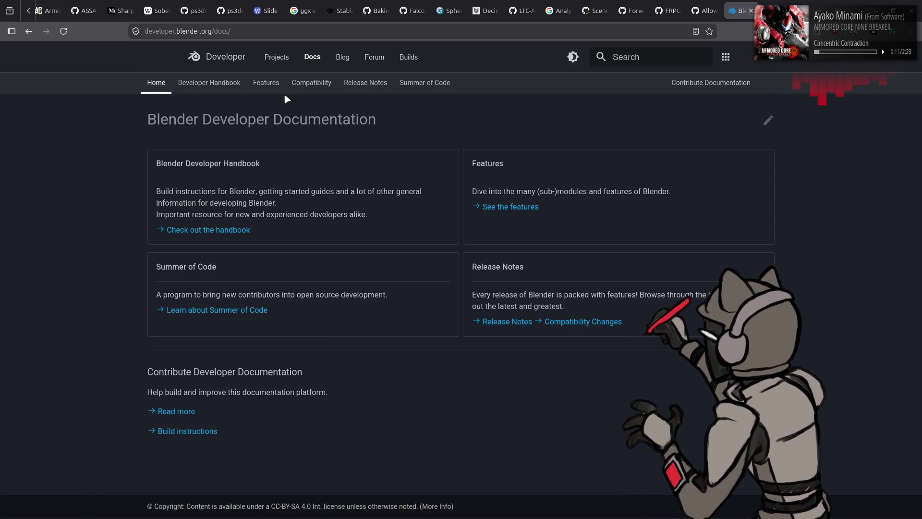
{"action": "left_click", "coordinate": [354, 86]}
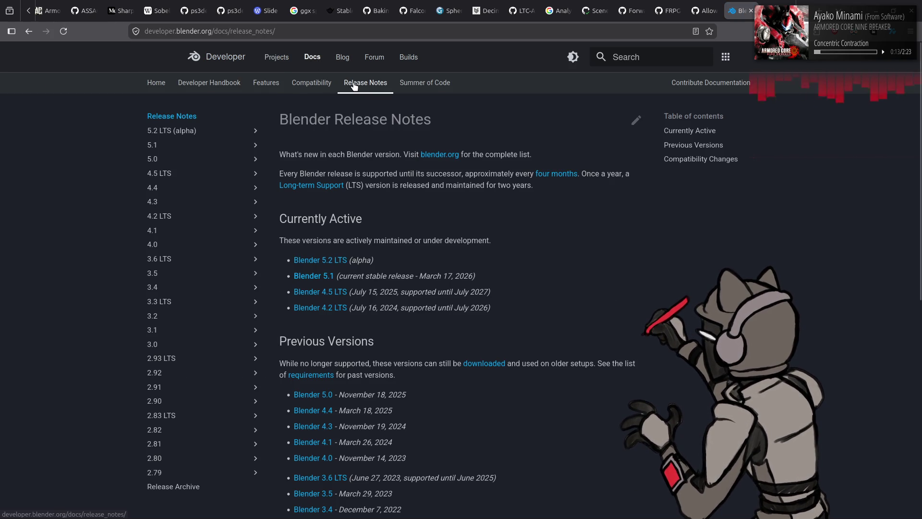
{"action": "left_click", "coordinate": [191, 146]}
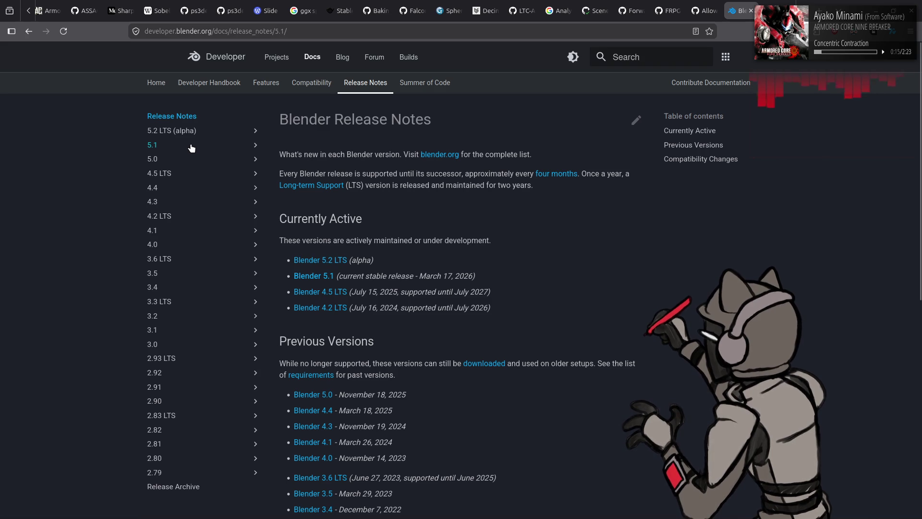
{"action": "scroll", "coordinate": [431, 197], "scroll_direction": "down", "scroll_amount": 6}
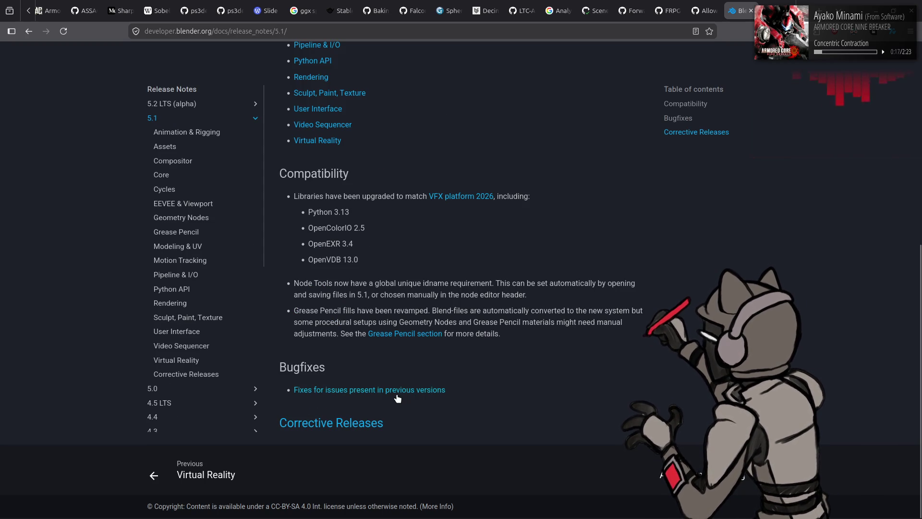
Step: Open the 5.1 Corrective Releases page and scroll through the 71 Blender 5.1.1 bug fixes
{"action": "left_click", "coordinate": [366, 422]}
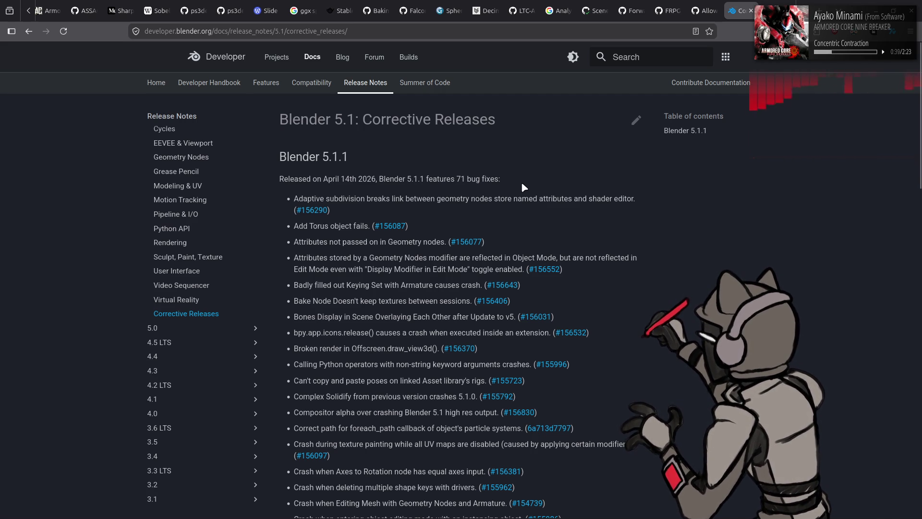
{"action": "scroll", "coordinate": [521, 183], "scroll_direction": "down", "scroll_amount": 2}
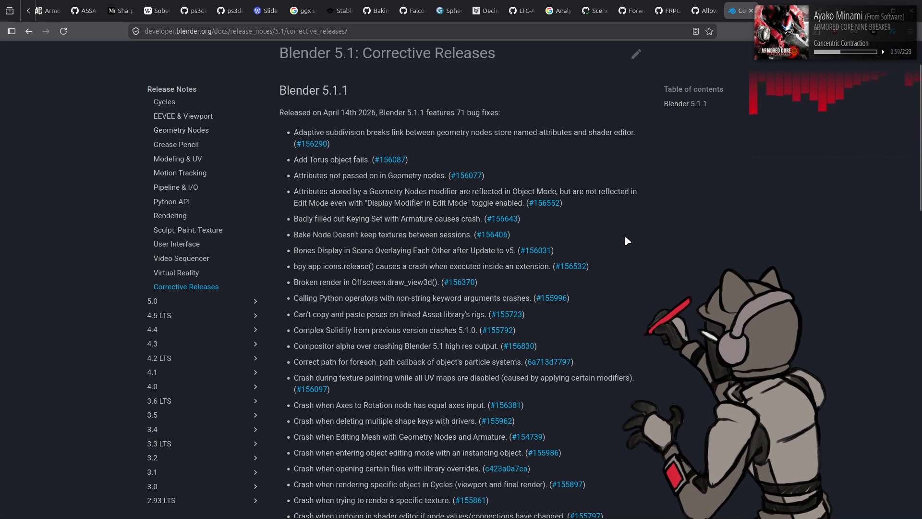
{"action": "scroll", "coordinate": [626, 246], "scroll_direction": "down", "scroll_amount": 2}
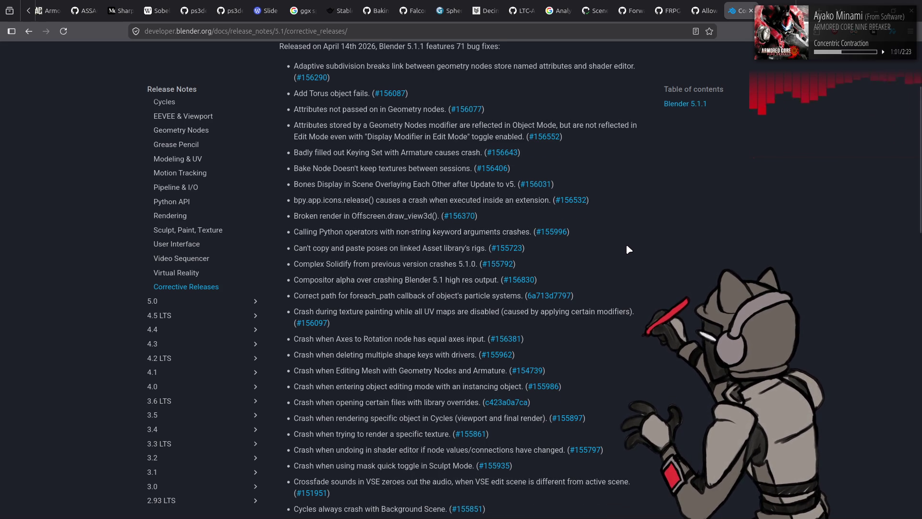
{"action": "scroll", "coordinate": [627, 250], "scroll_direction": "down", "scroll_amount": 2}
{"action": "scroll", "coordinate": [627, 251], "scroll_direction": "down", "scroll_amount": 2}
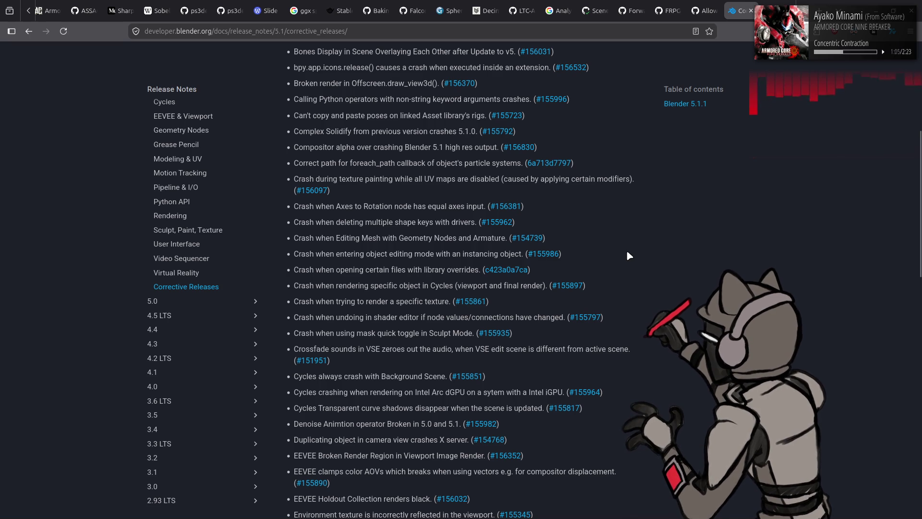
{"action": "scroll", "coordinate": [627, 251], "scroll_direction": "down", "scroll_amount": 2}
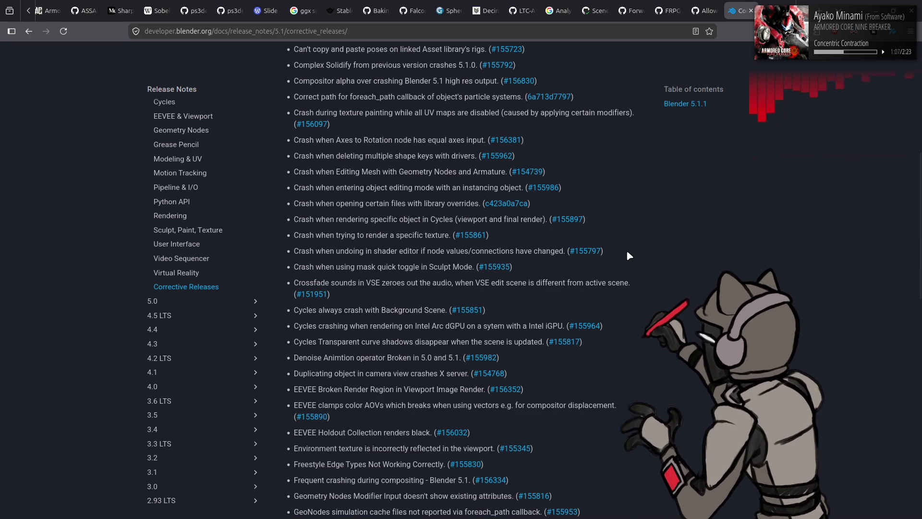
{"action": "scroll", "coordinate": [627, 251], "scroll_direction": "down", "scroll_amount": 2}
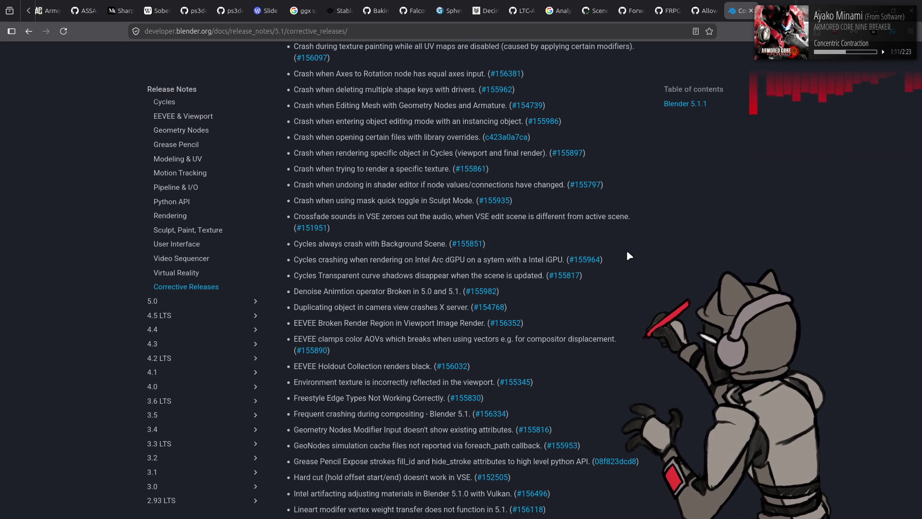
{"action": "scroll", "coordinate": [627, 251], "scroll_direction": "down", "scroll_amount": 2}
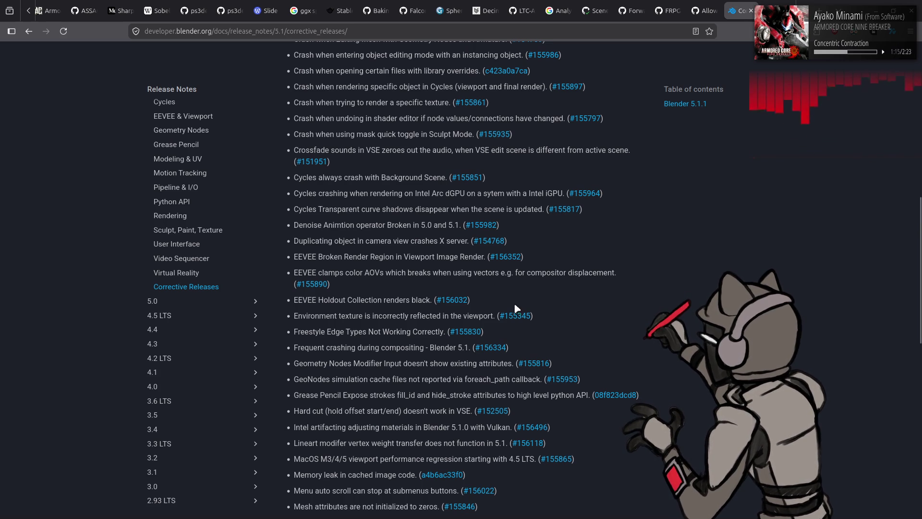
Step: Read issue #155345's 5.0 vs 5.1 environment reflection comparison, then return to Corrective Releases
{"action": "left_click", "coordinate": [513, 321]}
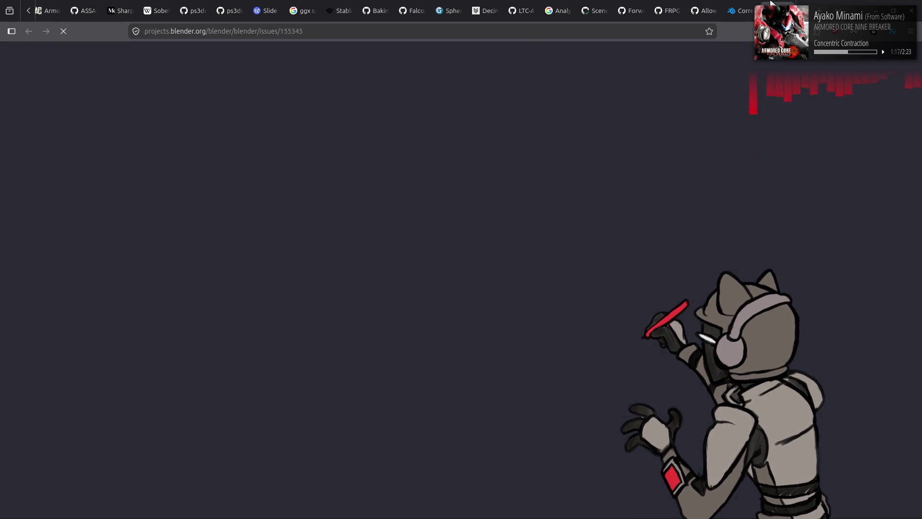
{"action": "scroll", "coordinate": [554, 162], "scroll_direction": "down", "scroll_amount": 4}
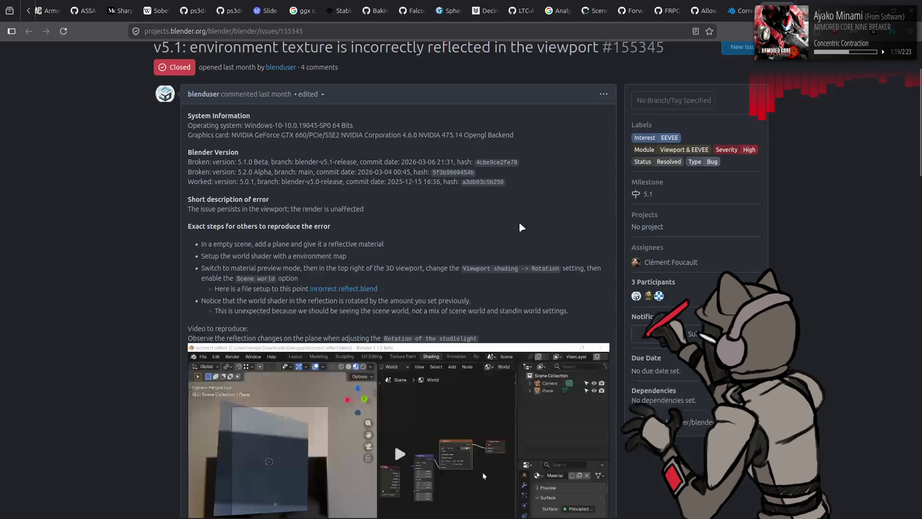
{"action": "scroll", "coordinate": [536, 219], "scroll_direction": "down", "scroll_amount": 7}
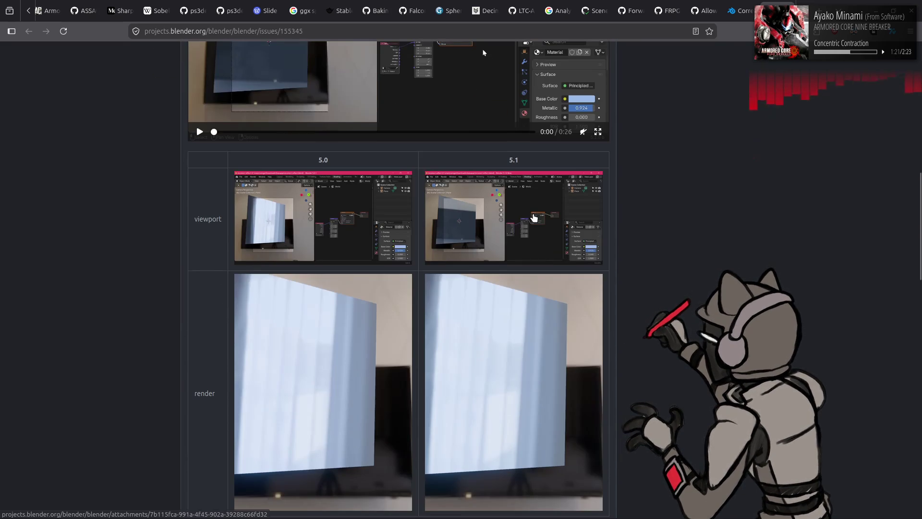
{"action": "scroll", "coordinate": [533, 217], "scroll_direction": "down", "scroll_amount": 3}
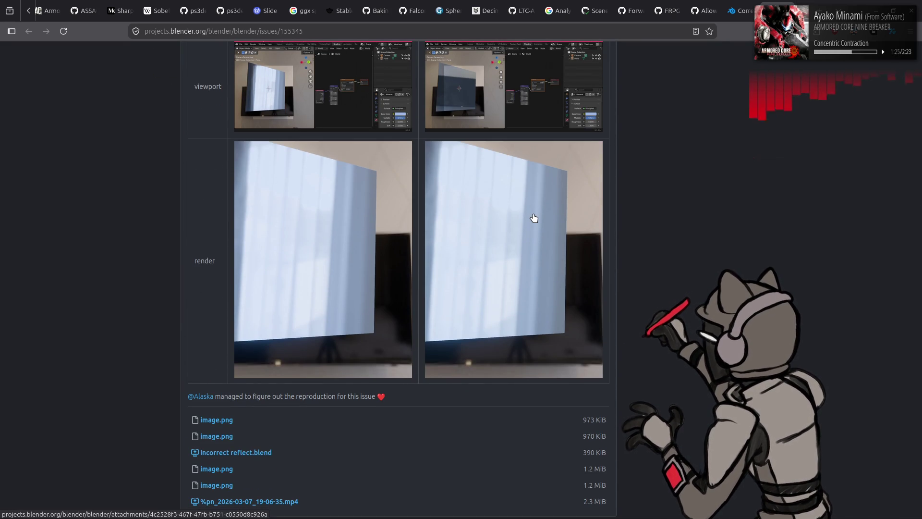
{"action": "scroll", "coordinate": [534, 217], "scroll_direction": "up", "scroll_amount": 2}
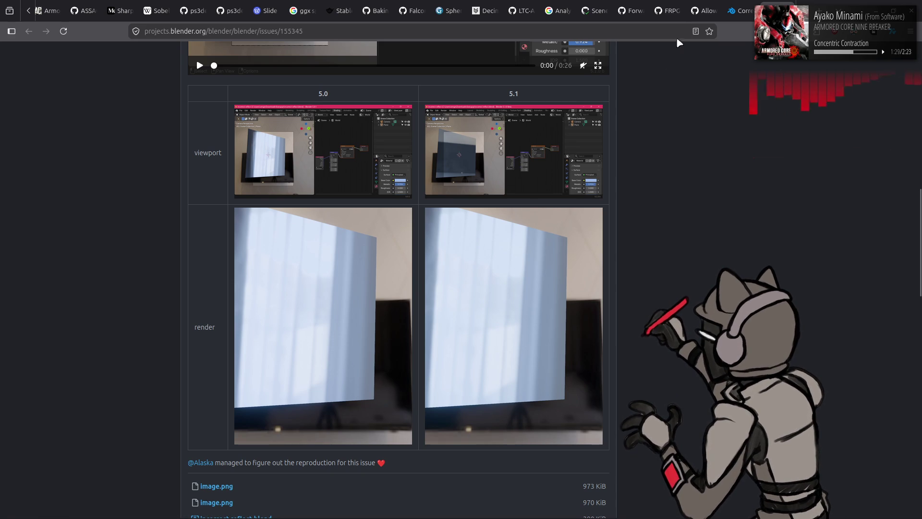
{"action": "left_click", "coordinate": [740, 5]}
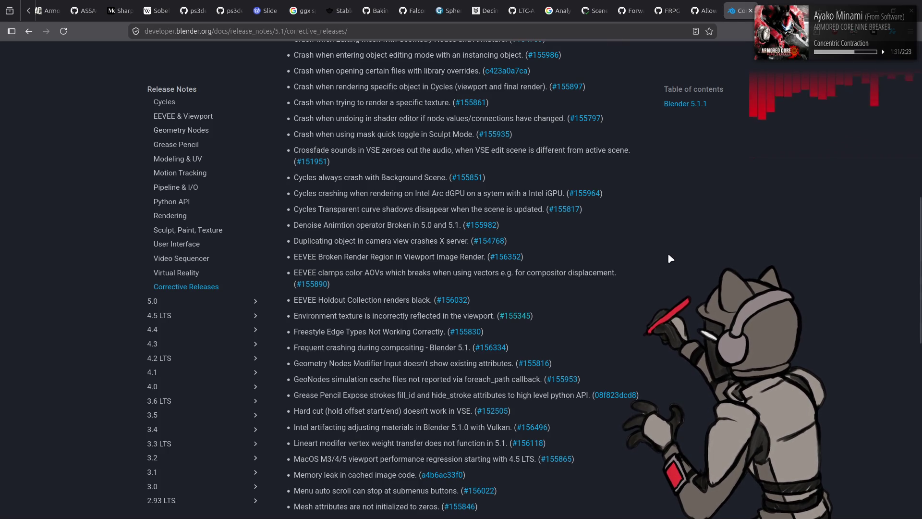
Step: Scroll further down the fix list and open issue #155858 on UV vector performance
{"action": "scroll", "coordinate": [667, 254], "scroll_direction": "down", "scroll_amount": 2}
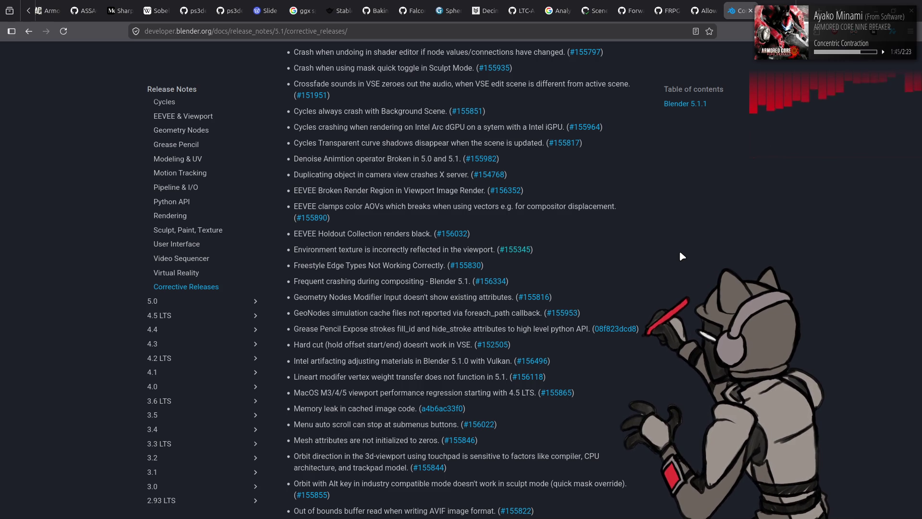
{"action": "scroll", "coordinate": [669, 251], "scroll_direction": "down", "scroll_amount": 3}
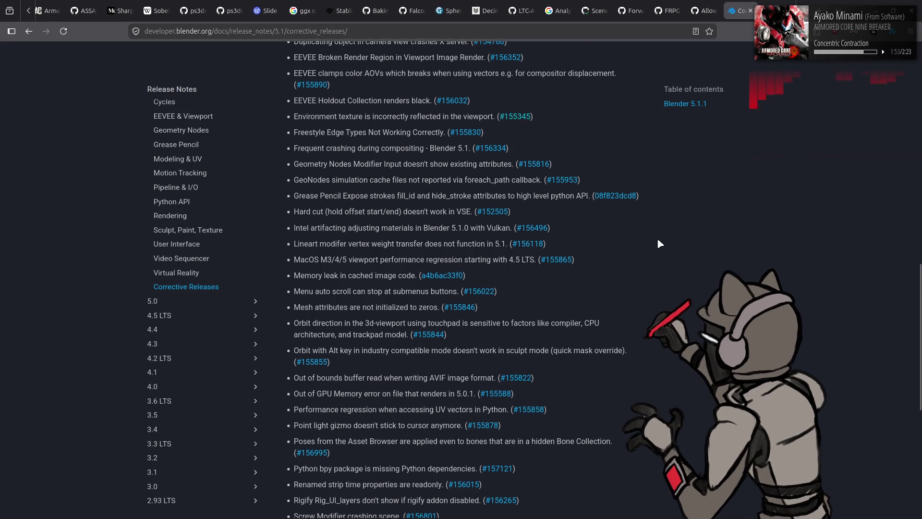
{"action": "scroll", "coordinate": [657, 237], "scroll_direction": "down", "scroll_amount": 2}
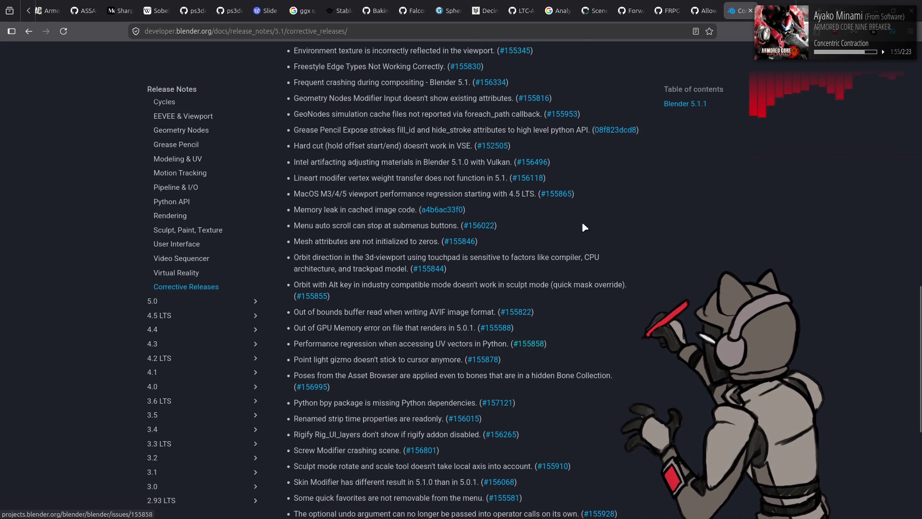
{"action": "scroll", "coordinate": [617, 187], "scroll_direction": "down", "scroll_amount": 2}
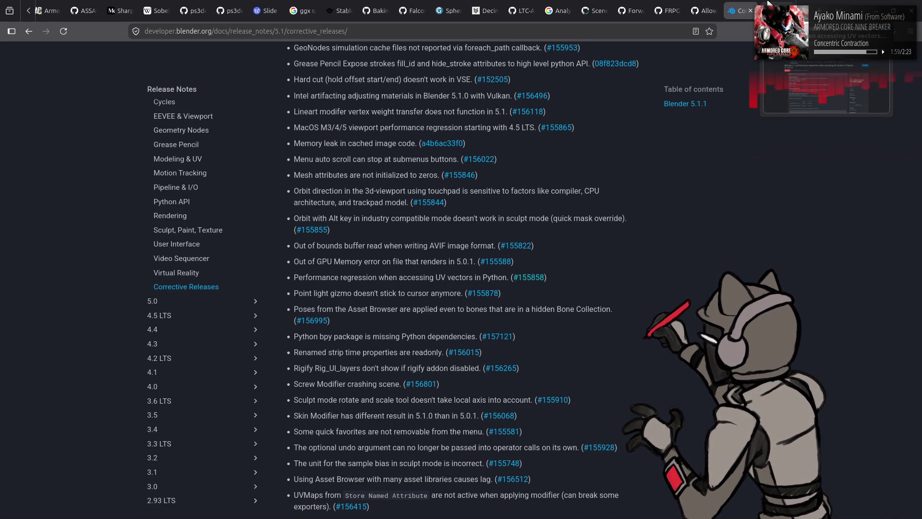
{"action": "left_click", "coordinate": [768, 5]}
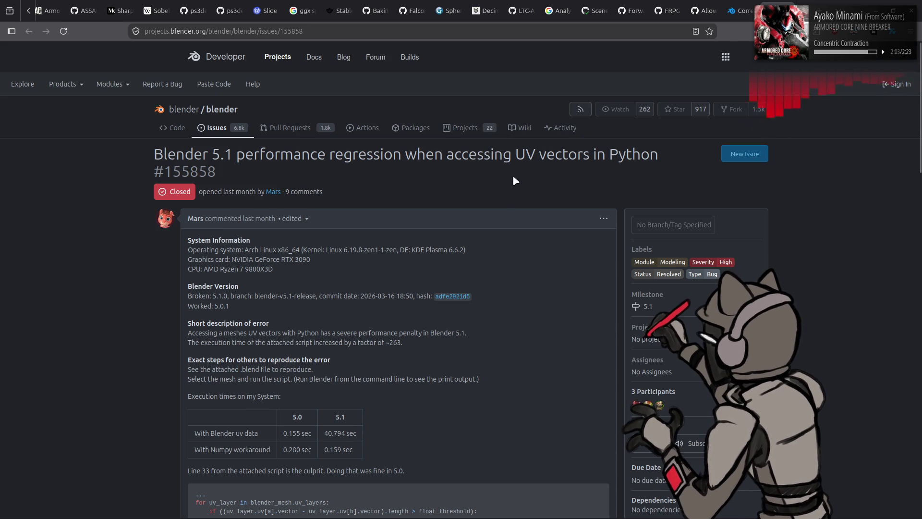
Step: Read issue #155858, open suspect commit c9f4795638, then return to the Corrective Releases list
{"action": "scroll", "coordinate": [511, 176], "scroll_direction": "down", "scroll_amount": 2}
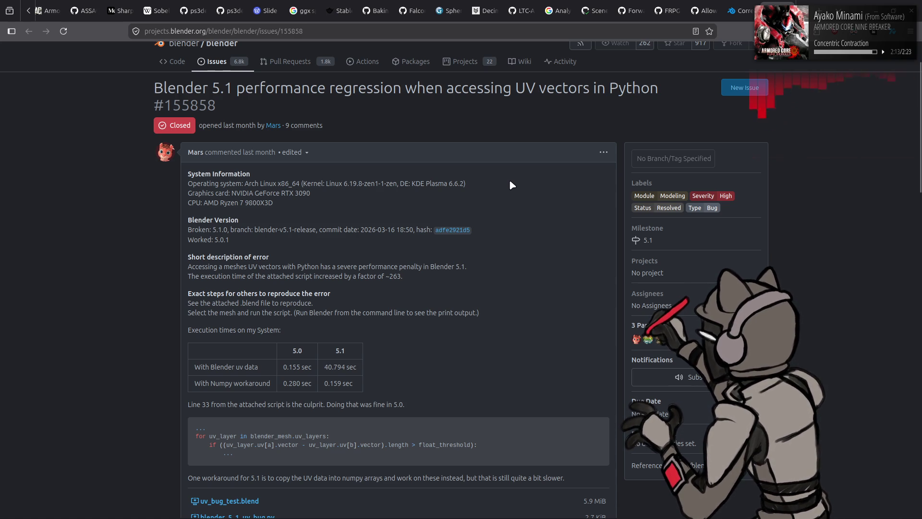
{"action": "scroll", "coordinate": [510, 185], "scroll_direction": "down", "scroll_amount": 3}
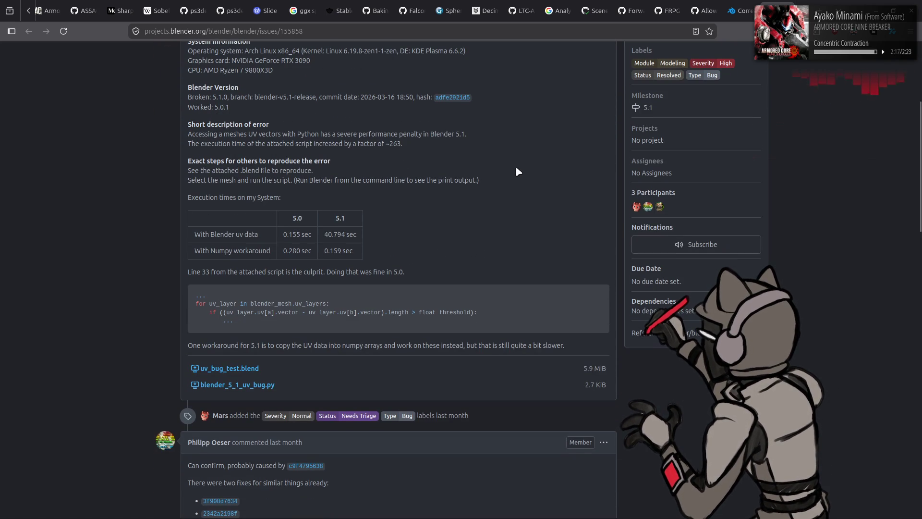
{"action": "scroll", "coordinate": [518, 171], "scroll_direction": "down", "scroll_amount": 2}
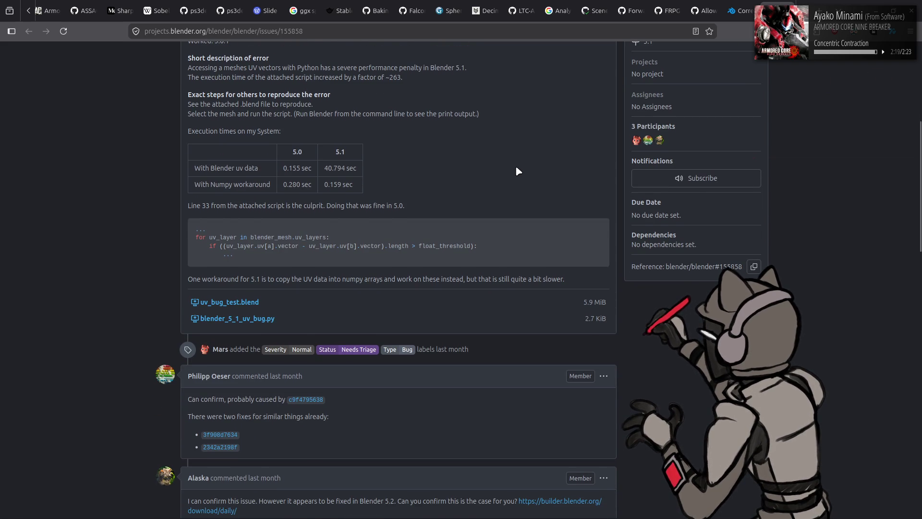
{"action": "left_click", "coordinate": [304, 401]}
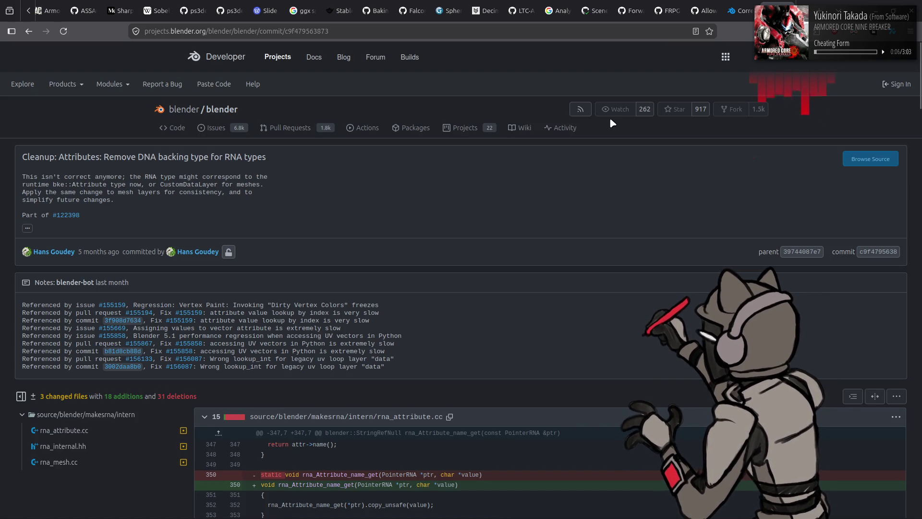
{"action": "left_click", "coordinate": [736, 11]}
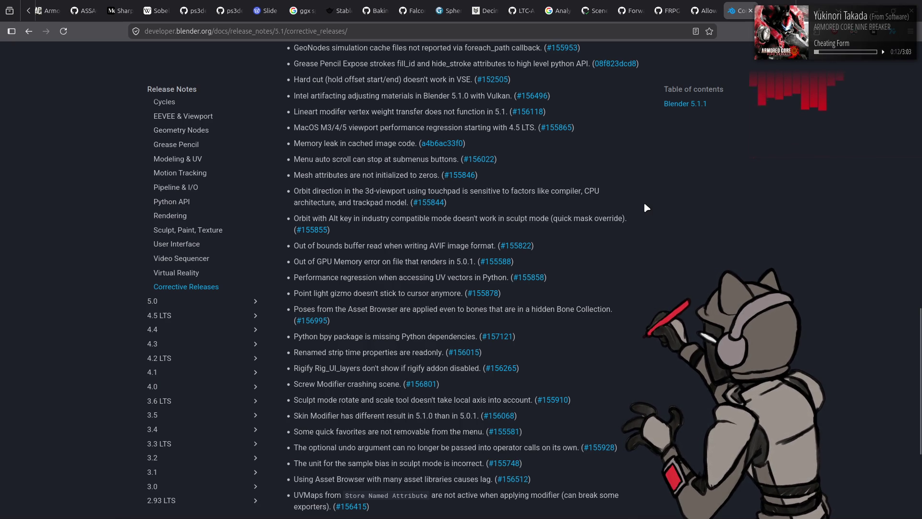
{"action": "scroll", "coordinate": [635, 216], "scroll_direction": "down", "scroll_amount": 3}
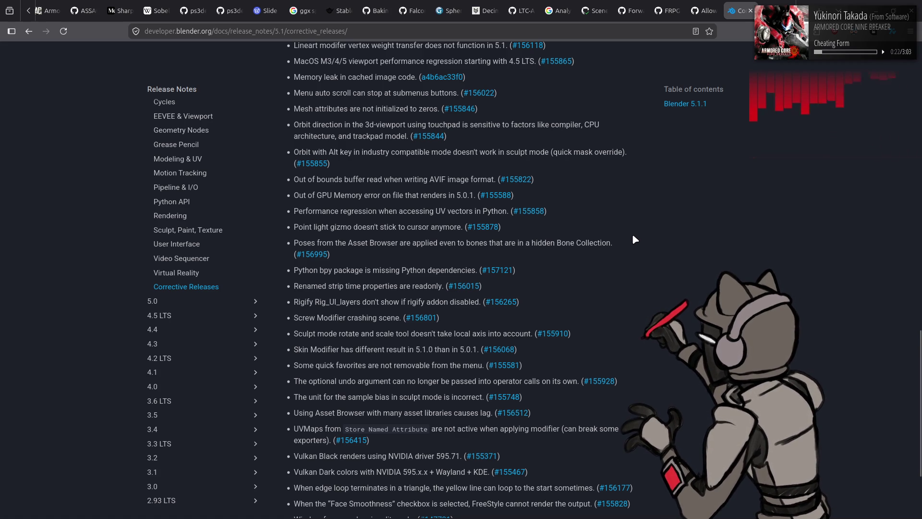
{"action": "scroll", "coordinate": [634, 239], "scroll_direction": "down", "scroll_amount": 3}
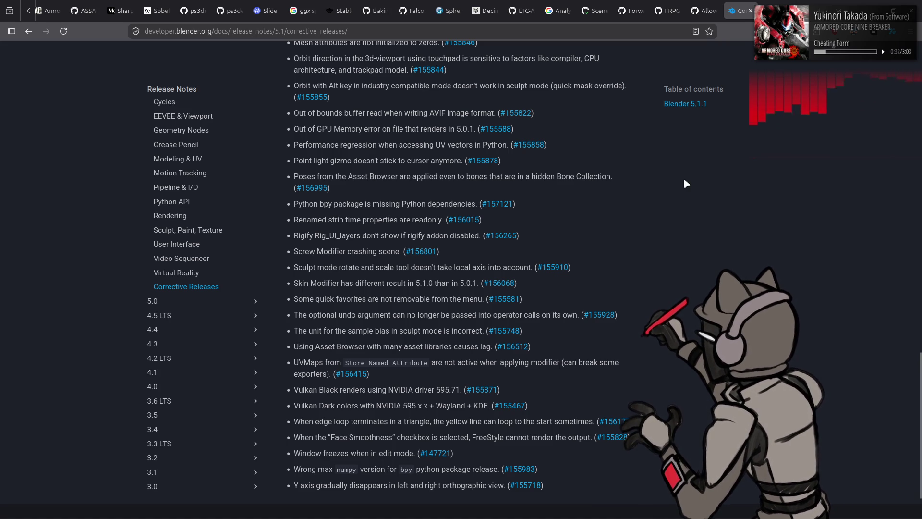
{"action": "key", "text": "alt+Left"}
{"action": "key", "text": "alt+Left"}
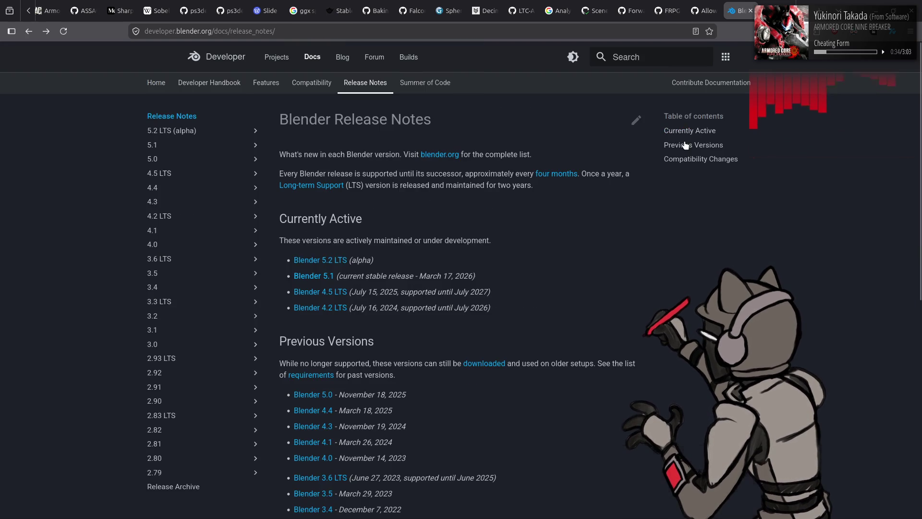
{"action": "key", "text": "alt+Left"}
{"action": "key", "text": "alt+Right"}
{"action": "key", "text": "alt+Right"}
{"action": "key", "text": "alt+Right"}
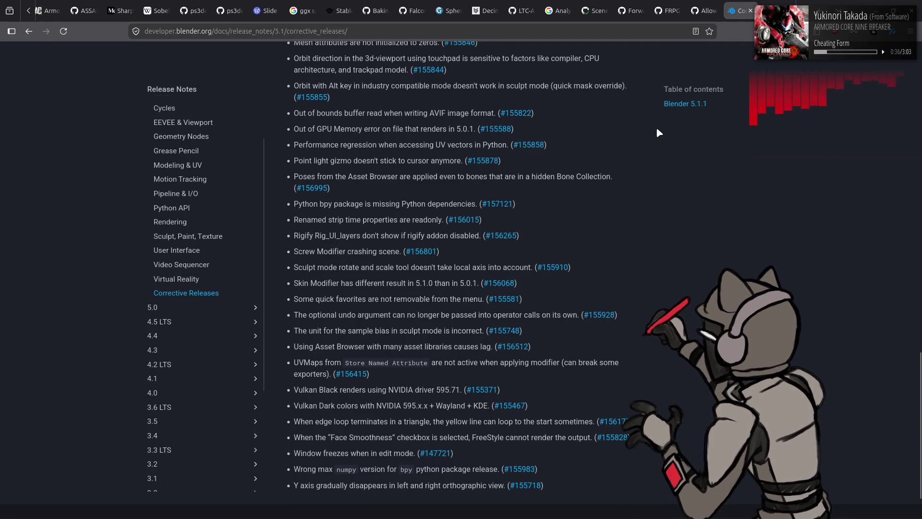
{"action": "key", "text": "Home"}
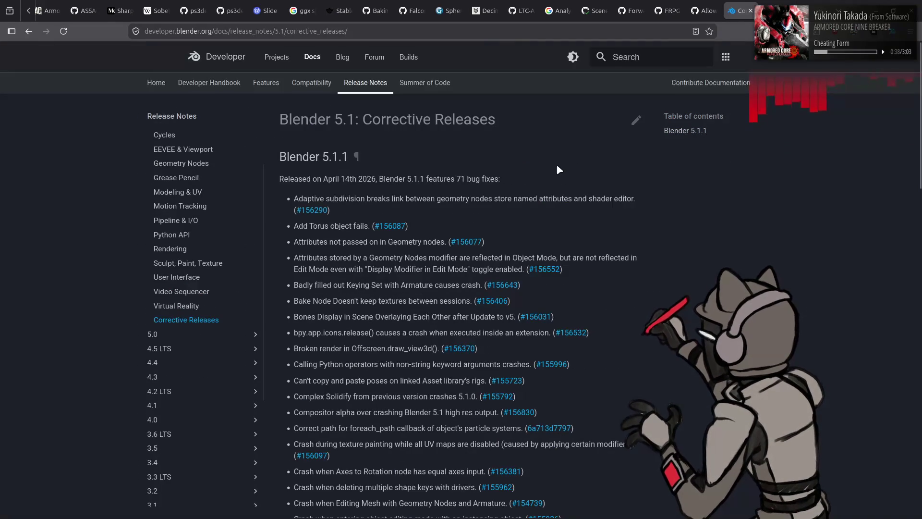
{"action": "scroll", "coordinate": [195, 178], "scroll_direction": "up", "scroll_amount": 3}
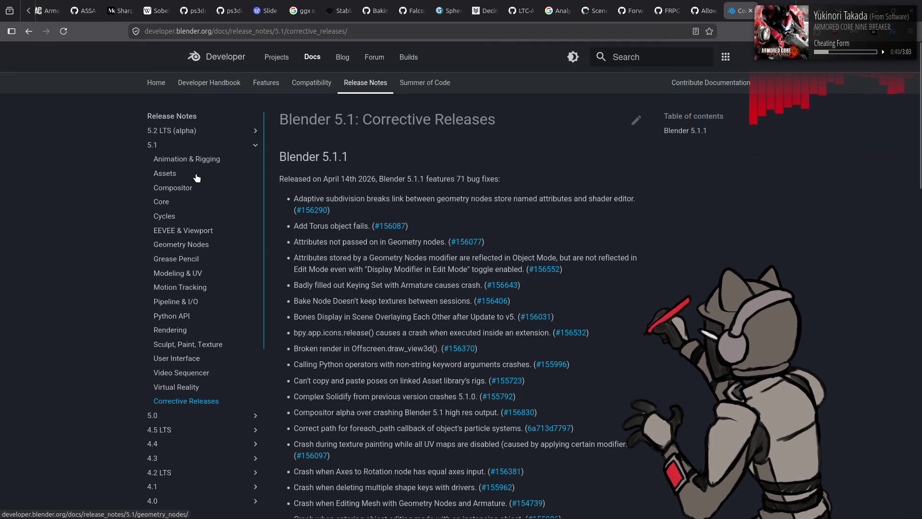
Step: Open the 5.2 LTS release notes and read the Animation & Rigging and Compositor pages
{"action": "left_click", "coordinate": [212, 138]}
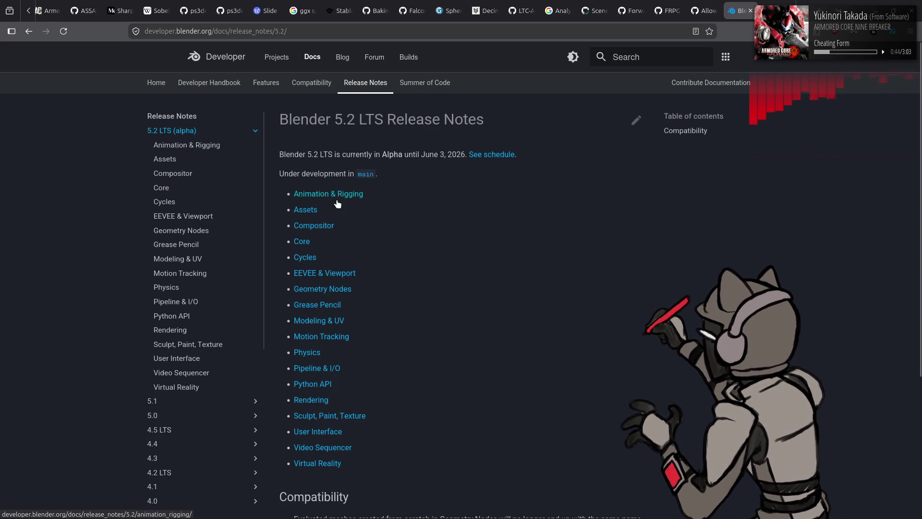
{"action": "left_click", "coordinate": [336, 200]}
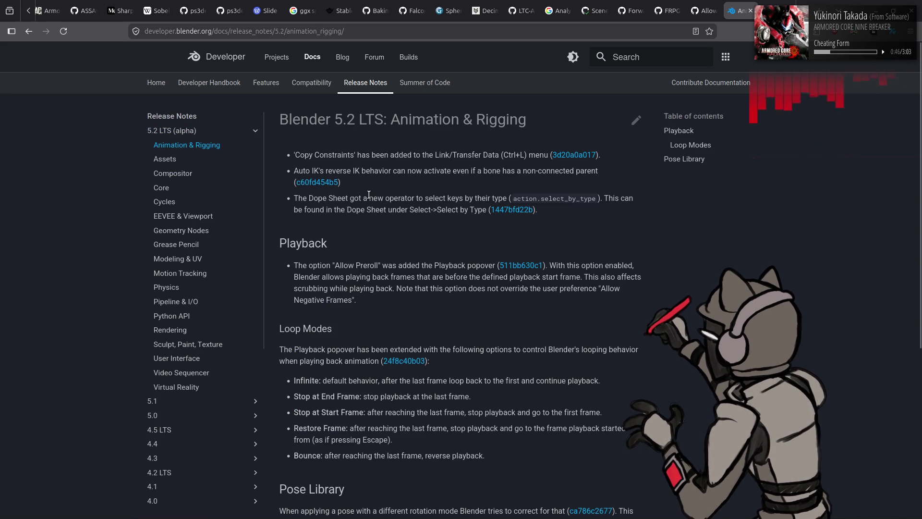
{"action": "scroll", "coordinate": [396, 225], "scroll_direction": "down", "scroll_amount": 3}
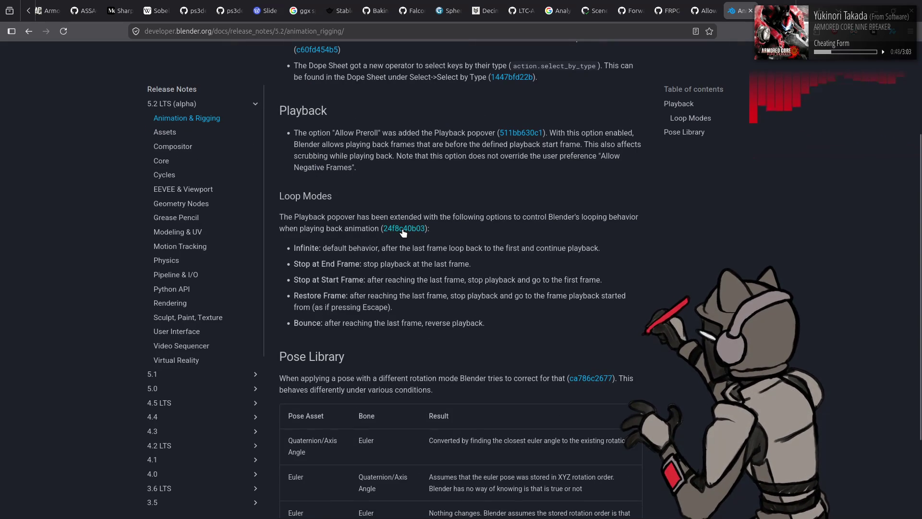
{"action": "scroll", "coordinate": [403, 233], "scroll_direction": "down", "scroll_amount": 3}
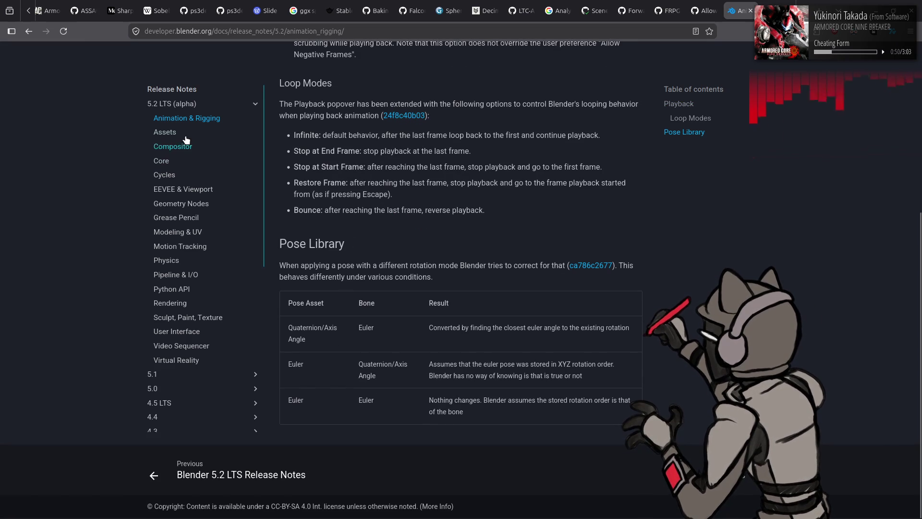
{"action": "left_click", "coordinate": [189, 147]}
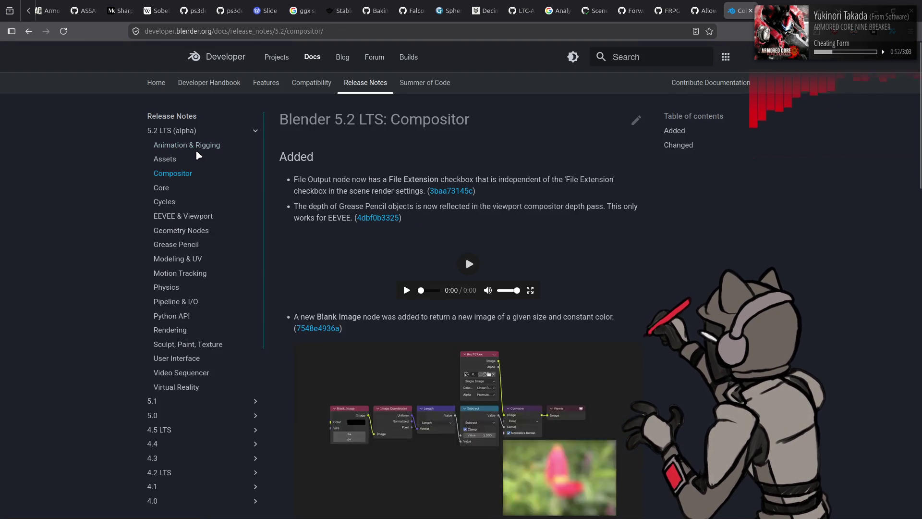
{"action": "scroll", "coordinate": [628, 219], "scroll_direction": "down", "scroll_amount": 1}
{"action": "scroll", "coordinate": [627, 219], "scroll_direction": "down", "scroll_amount": 15}
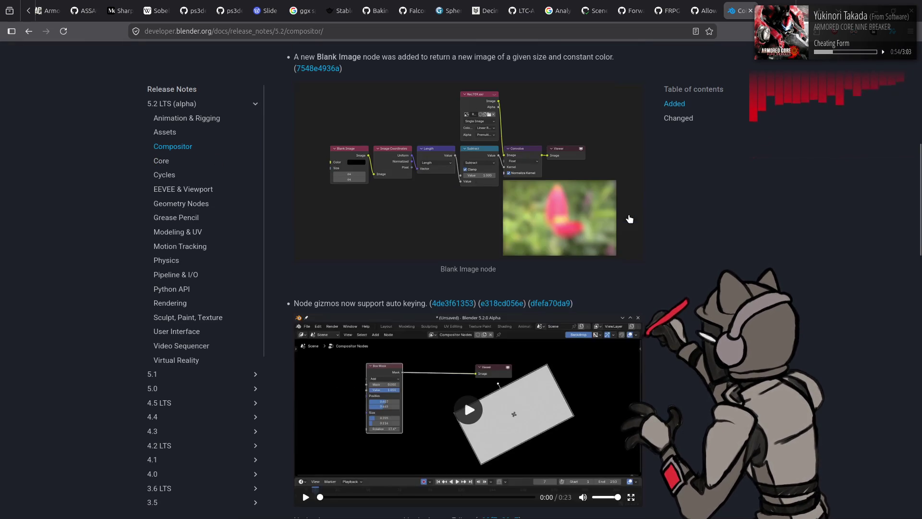
Step: Browse Pipeline & I/O, Python API and Rendering, ending on EEVEE & Viewport notes
{"action": "left_click", "coordinate": [187, 278]}
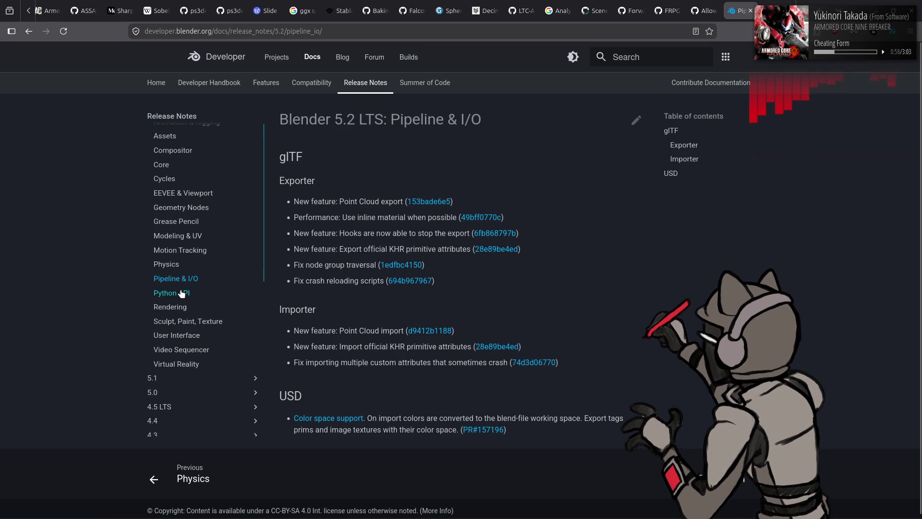
{"action": "left_click", "coordinate": [181, 293]}
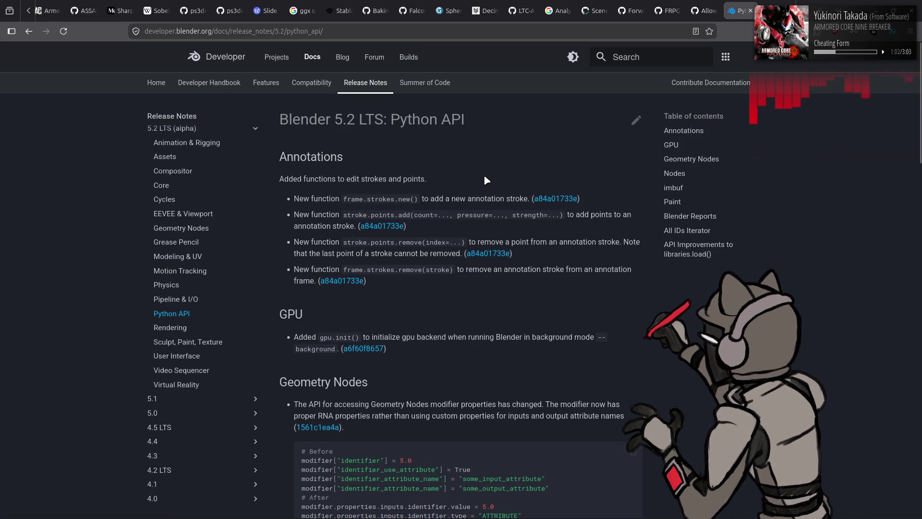
{"action": "scroll", "coordinate": [485, 181], "scroll_direction": "down", "scroll_amount": 2}
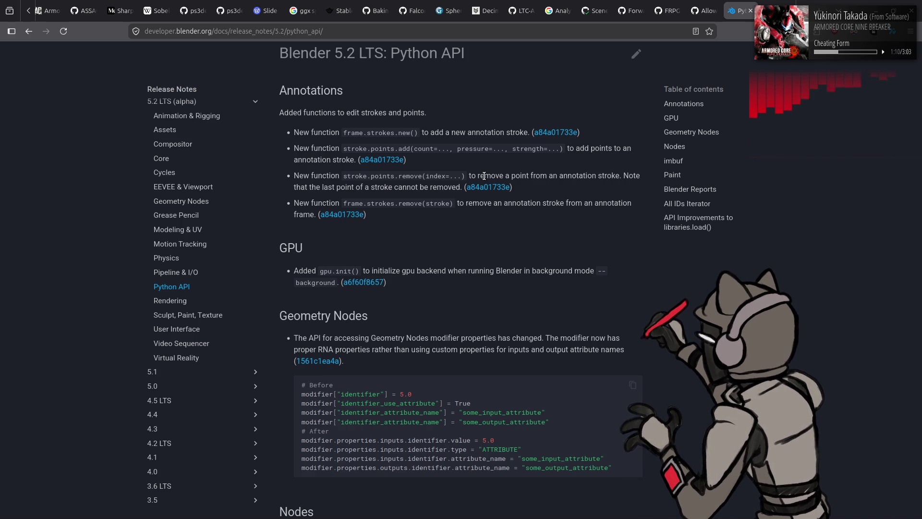
{"action": "scroll", "coordinate": [484, 176], "scroll_direction": "down", "scroll_amount": 5}
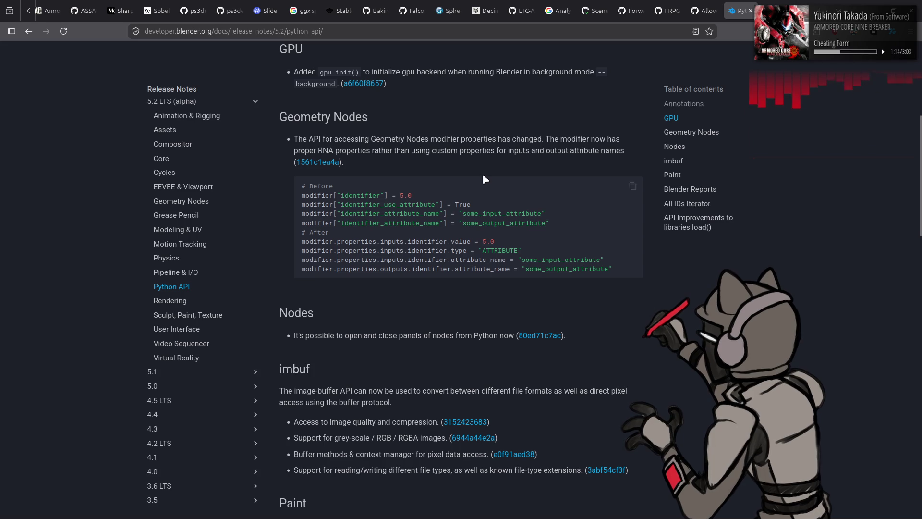
{"action": "left_click", "coordinate": [181, 301]}
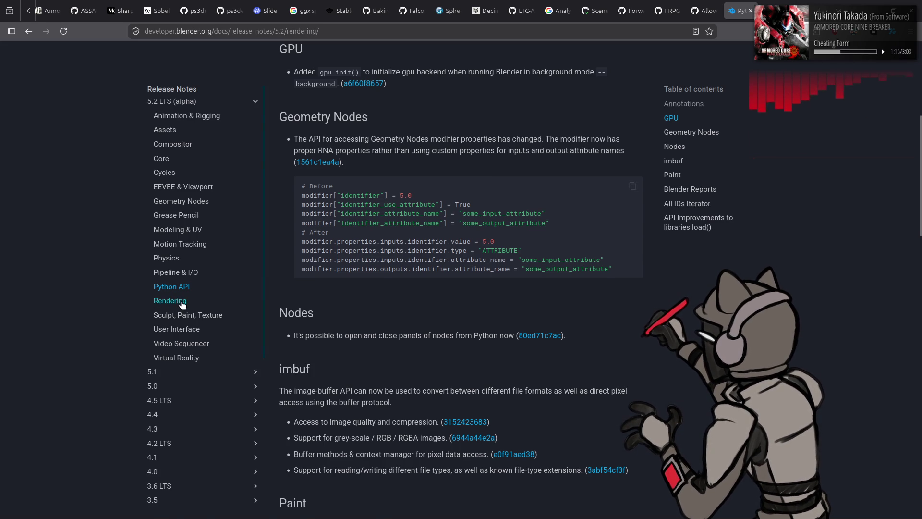
{"action": "left_click", "coordinate": [190, 167]}
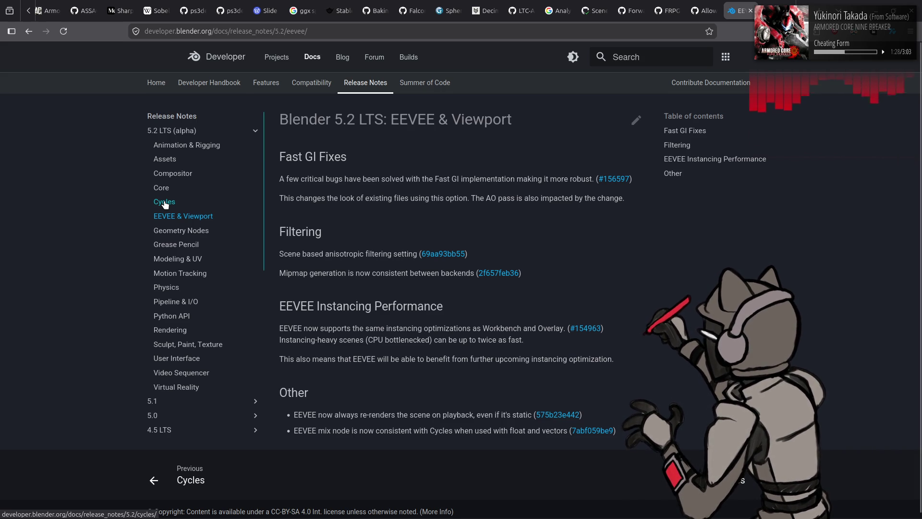
Step: From blender.org's download page, start downloading blender-5.1.1-linux-x64.tar.xz
{"action": "left_click", "coordinate": [441, 29]}
{"action": "type", "text": "blen"}
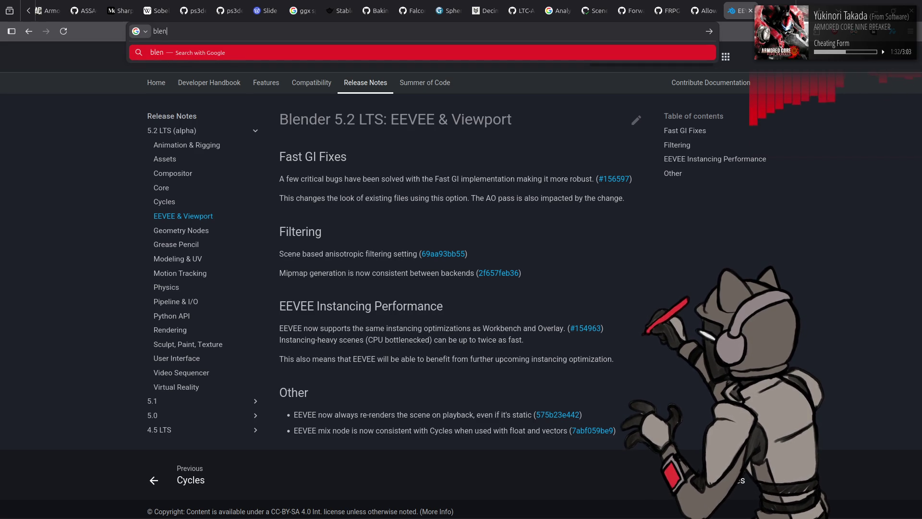
{"action": "type", "text": "der.org"}
{"action": "key", "text": "Return"}
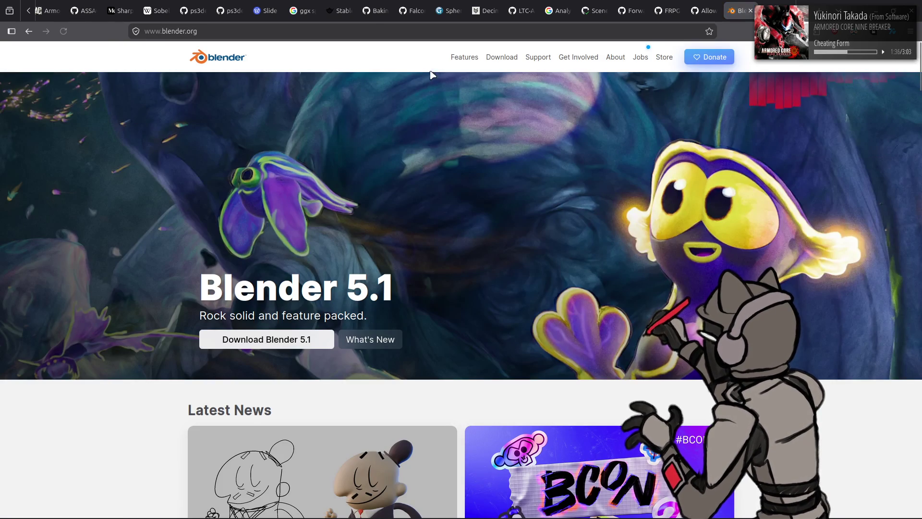
{"action": "left_click", "coordinate": [506, 63]}
{"action": "left_click", "coordinate": [500, 199]}
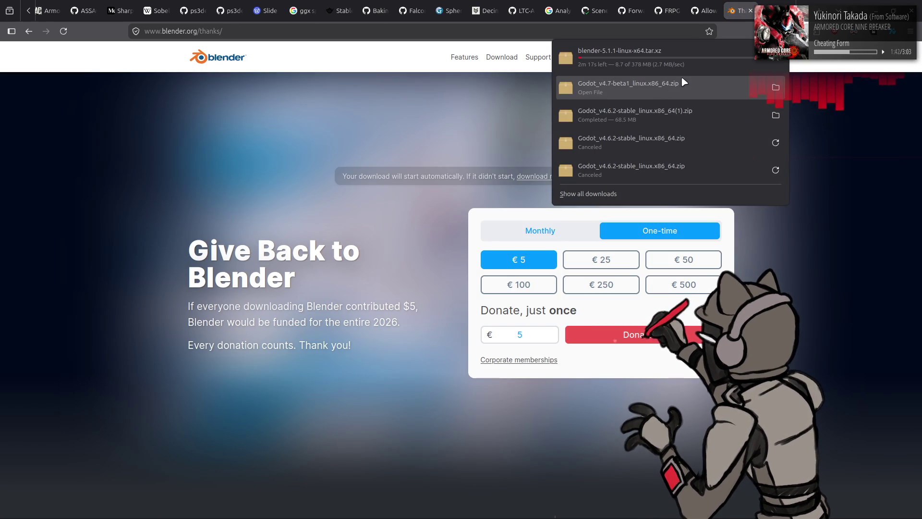
Step: Close the blender.org tab and three Godot pull-request tabs
{"action": "middle_click", "coordinate": [742, 8]}
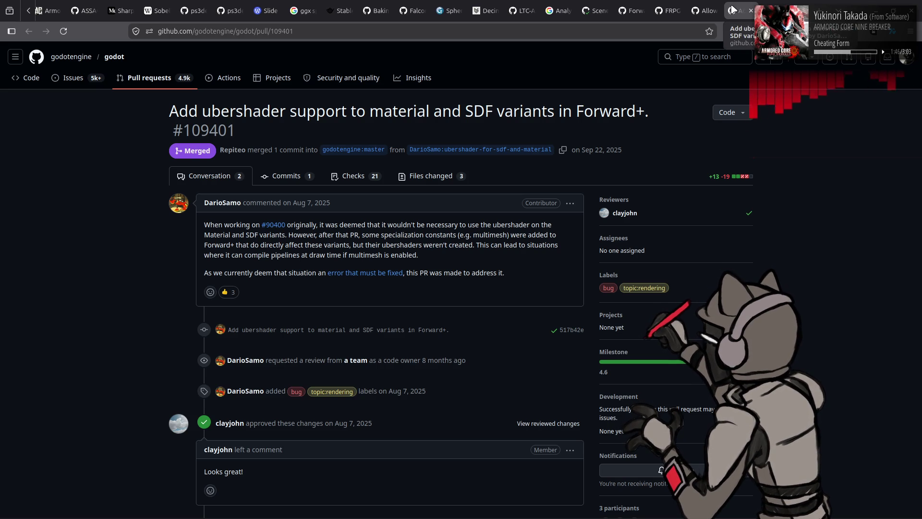
{"action": "middle_click", "coordinate": [733, 9]}
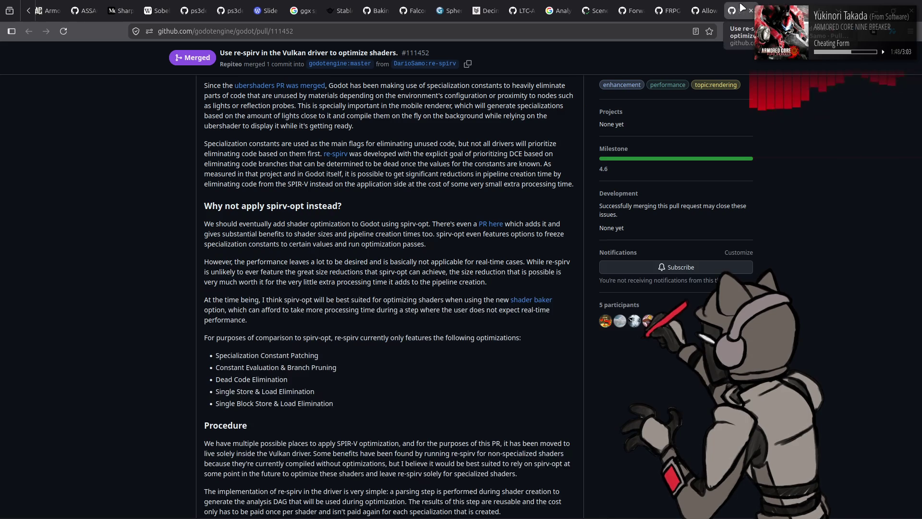
{"action": "middle_click", "coordinate": [732, 6]}
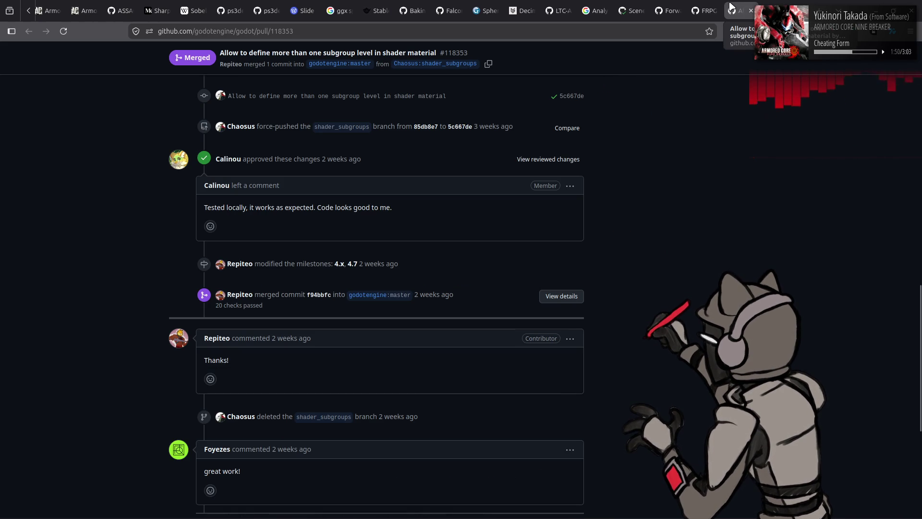
{"action": "middle_click", "coordinate": [731, 7]}
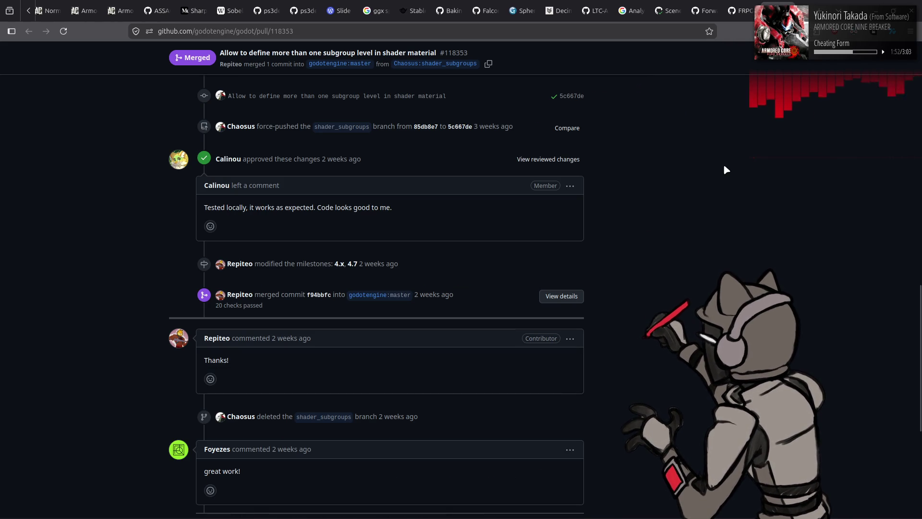
Step: Scroll pull request #118353 back to the top and check the recent downloads
{"action": "scroll", "coordinate": [198, 242], "scroll_direction": "down", "scroll_amount": 5}
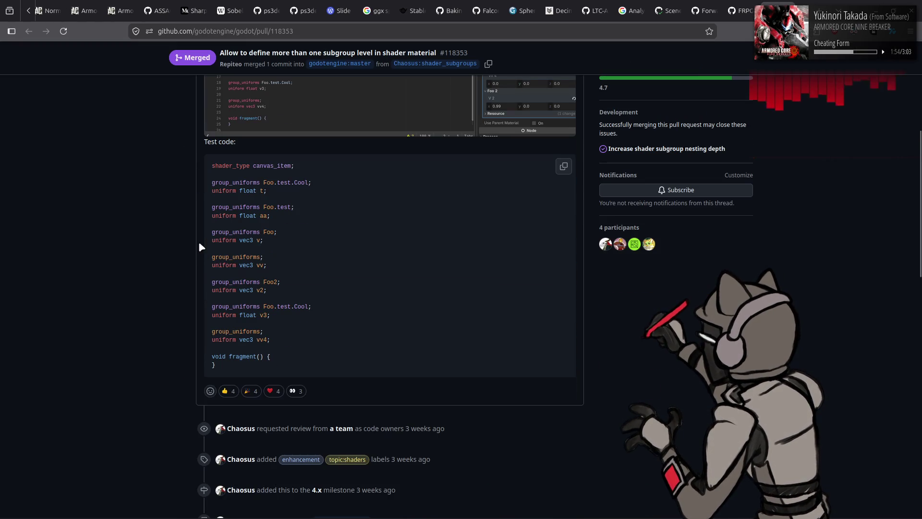
{"action": "scroll", "coordinate": [253, 250], "scroll_direction": "down", "scroll_amount": 1}
{"action": "scroll", "coordinate": [184, 232], "scroll_direction": "up", "scroll_amount": 2}
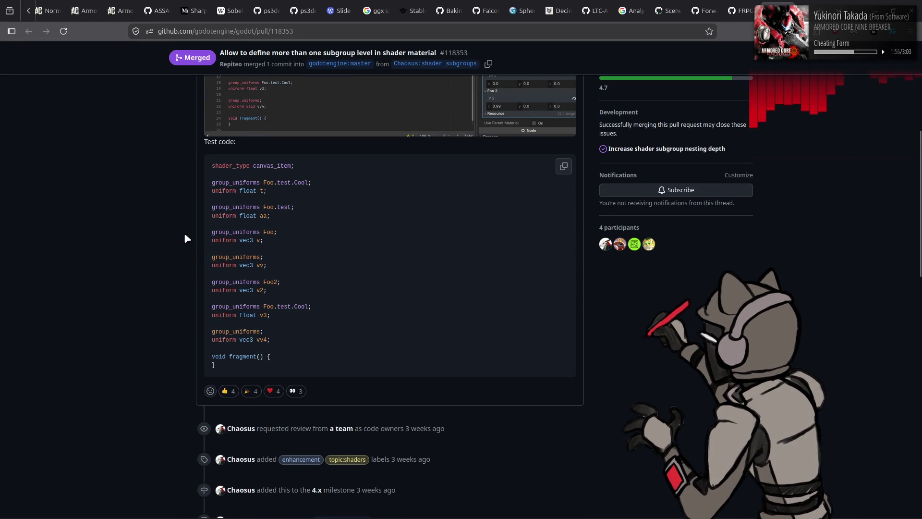
{"action": "scroll", "coordinate": [183, 231], "scroll_direction": "up", "scroll_amount": 2}
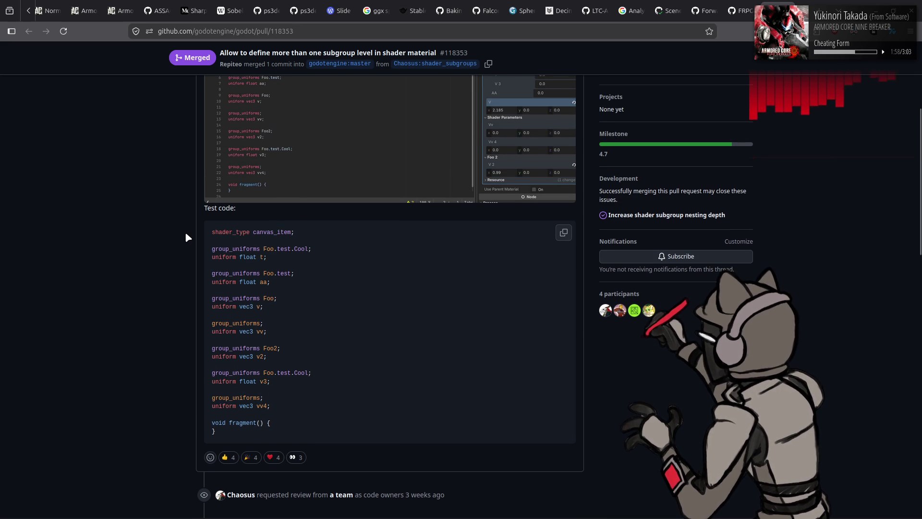
{"action": "scroll", "coordinate": [185, 233], "scroll_direction": "up", "scroll_amount": 4}
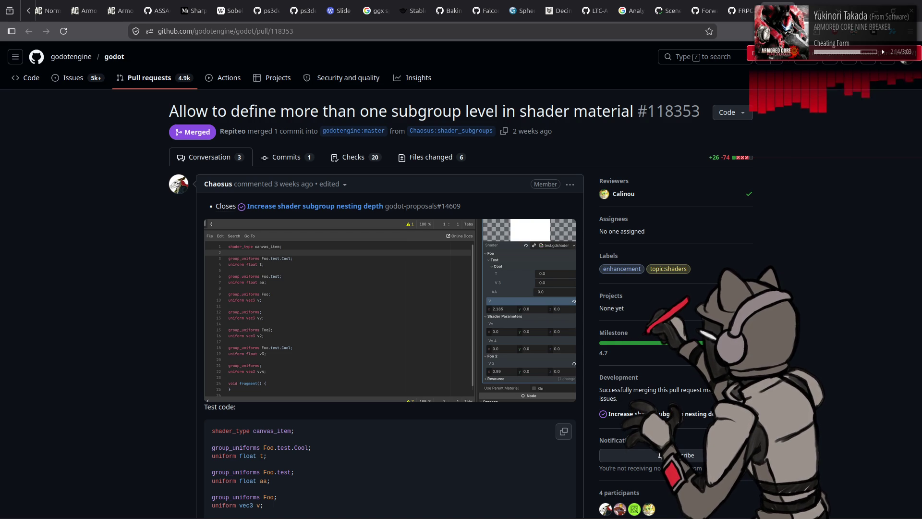
{"action": "left_click", "coordinate": [777, 31]}
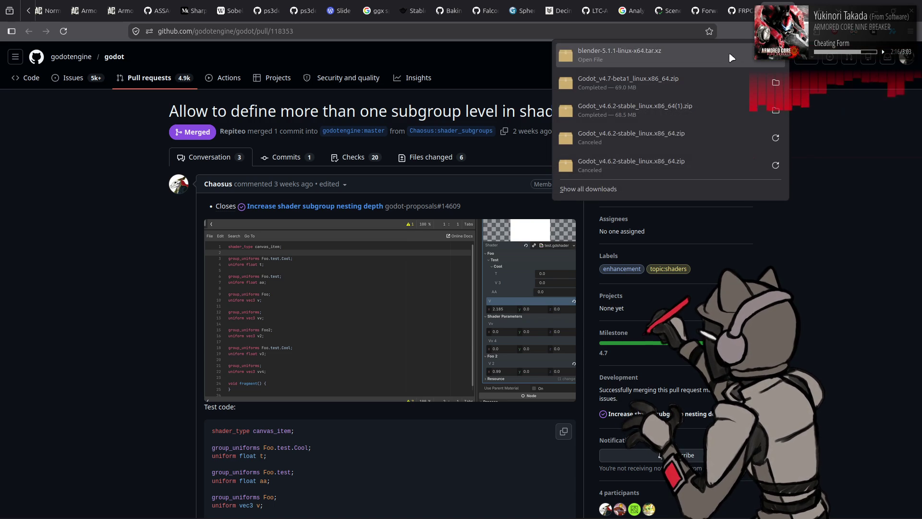
Step: Open the downloaded Blender 5.1.1 archive beside the Nemo Blender folder
{"action": "left_click", "coordinate": [711, 56]}
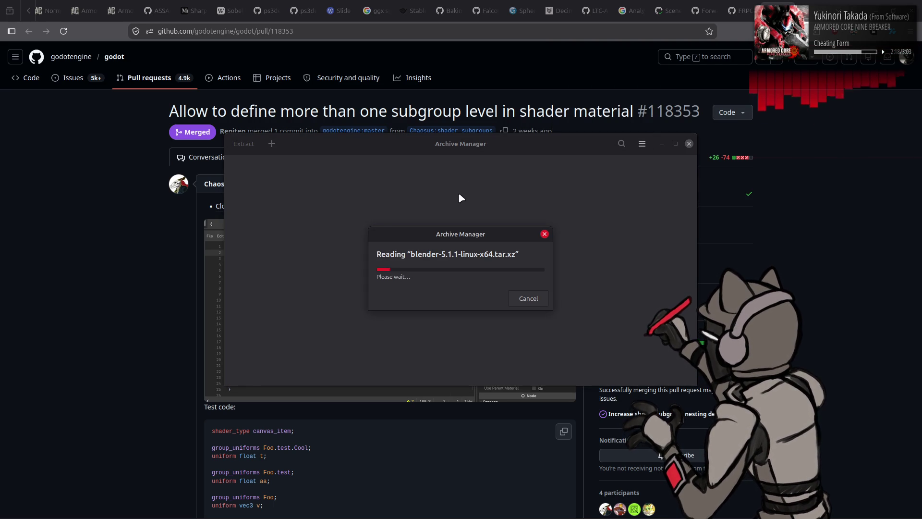
{"action": "mouse_move", "coordinate": [50, 506]}
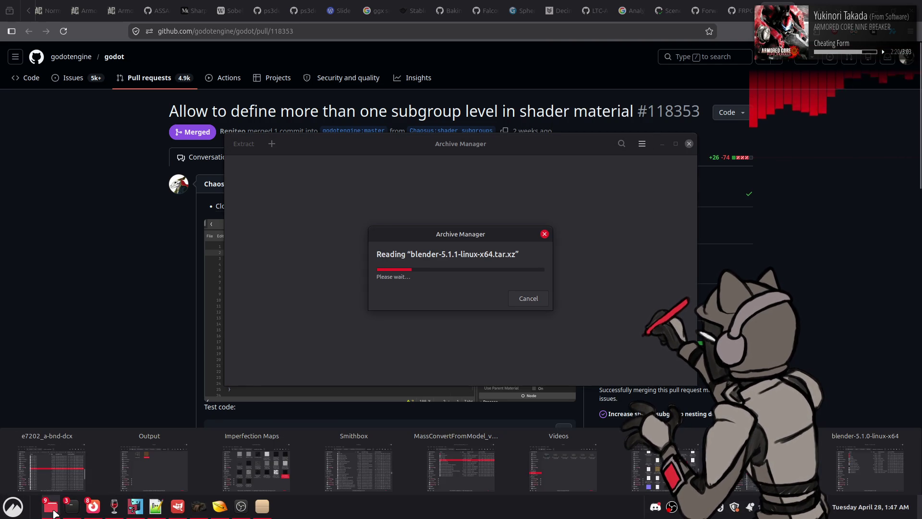
{"action": "left_click", "coordinate": [869, 464]}
{"action": "key", "text": "alt+Up"}
{"action": "mouse_move", "coordinate": [477, 114]}
{"action": "left_mouse_down"}
{"action": "mouse_move", "coordinate": [297, 127]}
{"action": "mouse_move", "coordinate": [332, 294]}
{"action": "mouse_move", "coordinate": [284, 143]}
{"action": "left_mouse_up"}
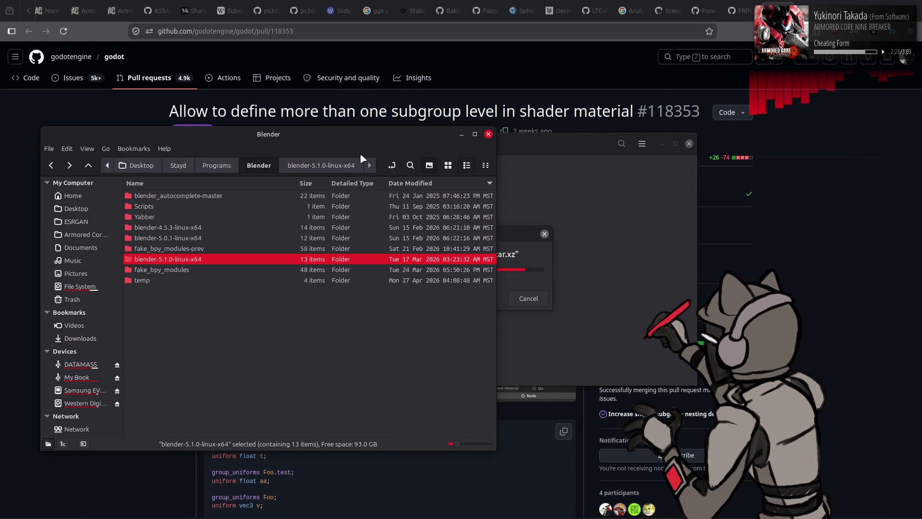
{"action": "left_click", "coordinate": [519, 252]}
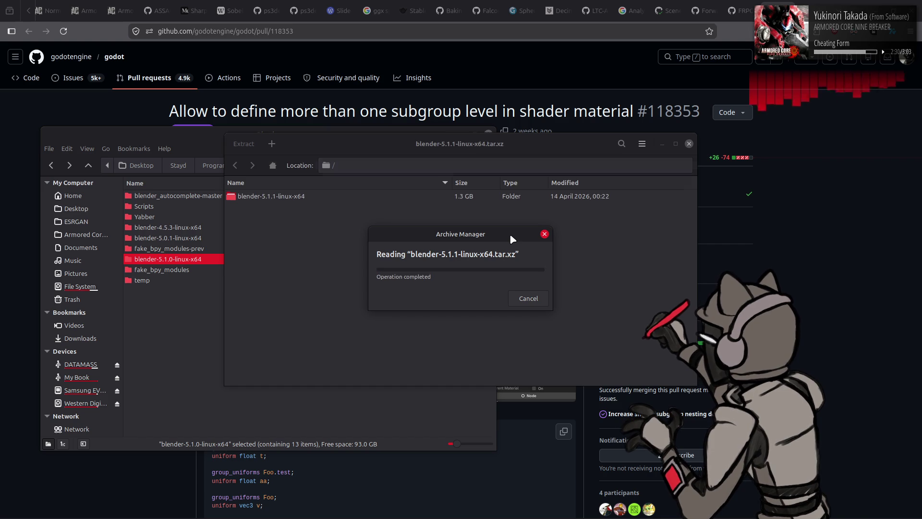
Step: Extract blender-5.1.1-linux-x64 into the Blender folder and close Archive Manager
{"action": "left_click_drag", "start_coordinate": [278, 198], "coordinate": [190, 307]}
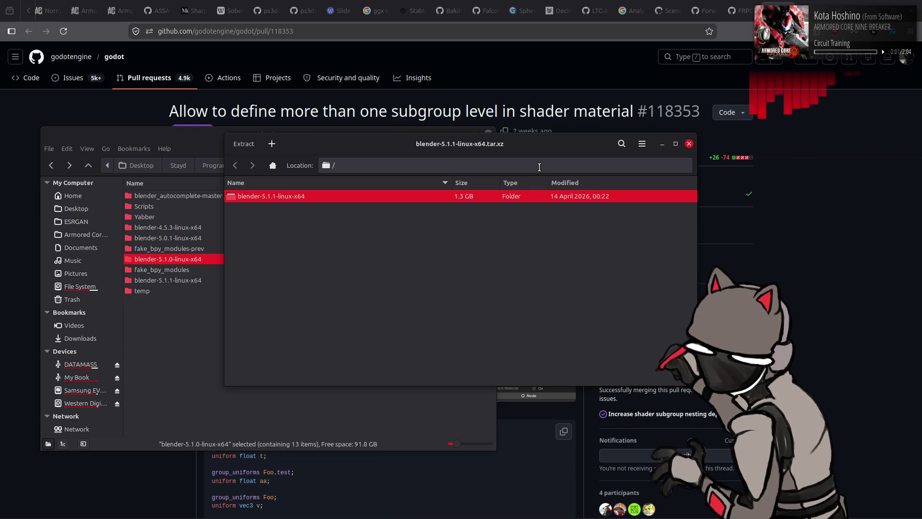
{"action": "left_click", "coordinate": [689, 143]}
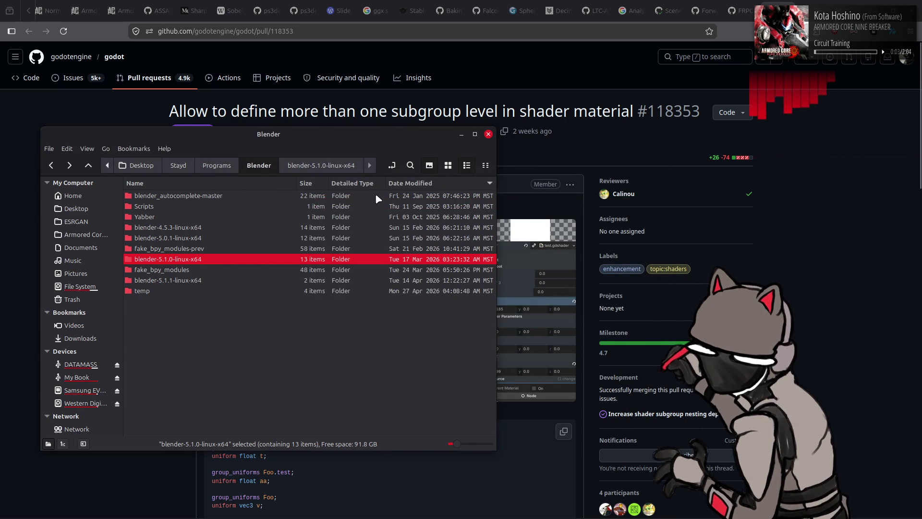
{"action": "double_click", "coordinate": [231, 260]}
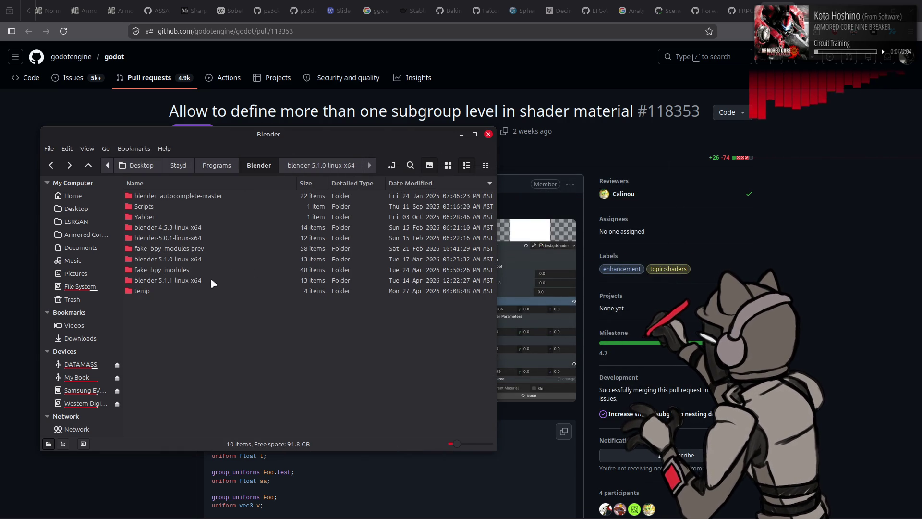
Step: Browse the Desktop, home, root and usr folders using a second Nemo tab
{"action": "double_click", "coordinate": [211, 280]}
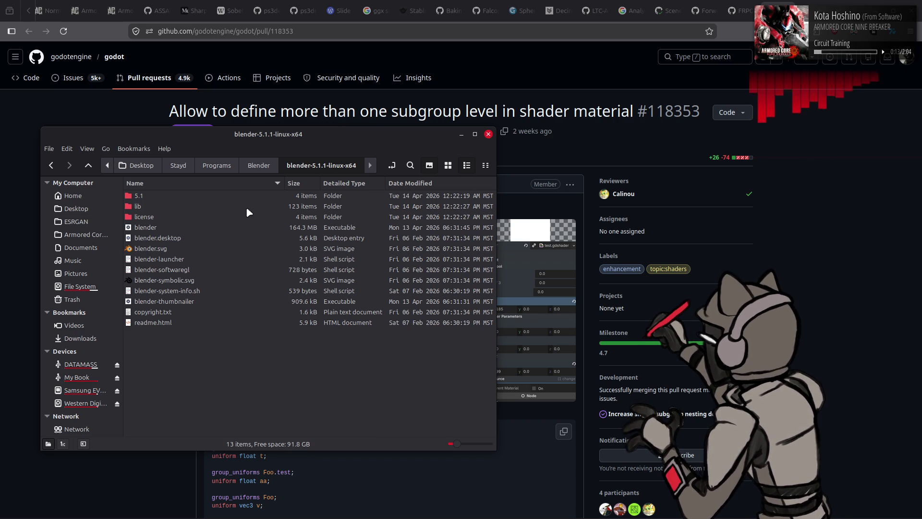
{"action": "right_click", "coordinate": [322, 165]}
{"action": "left_click", "coordinate": [347, 171]}
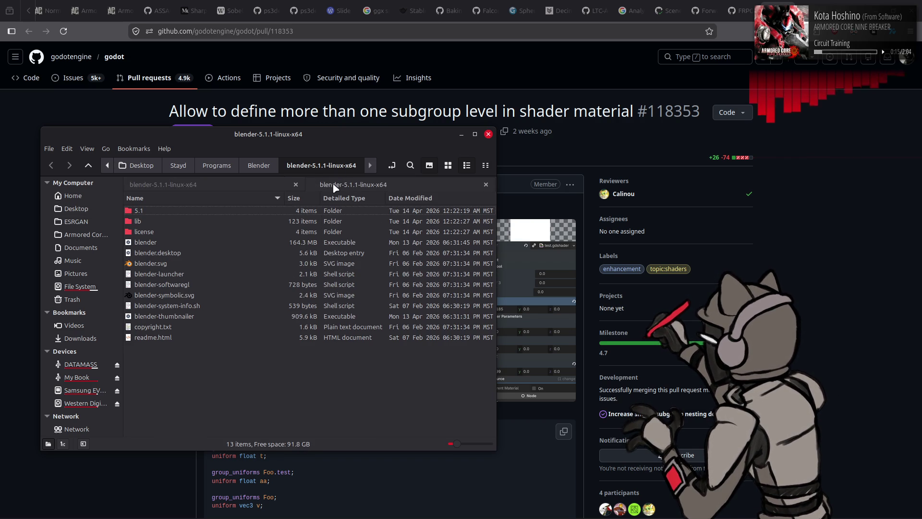
{"action": "left_click", "coordinate": [115, 165]}
{"action": "key", "text": "ctrl+l"}
{"action": "left_click", "coordinate": [136, 187]}
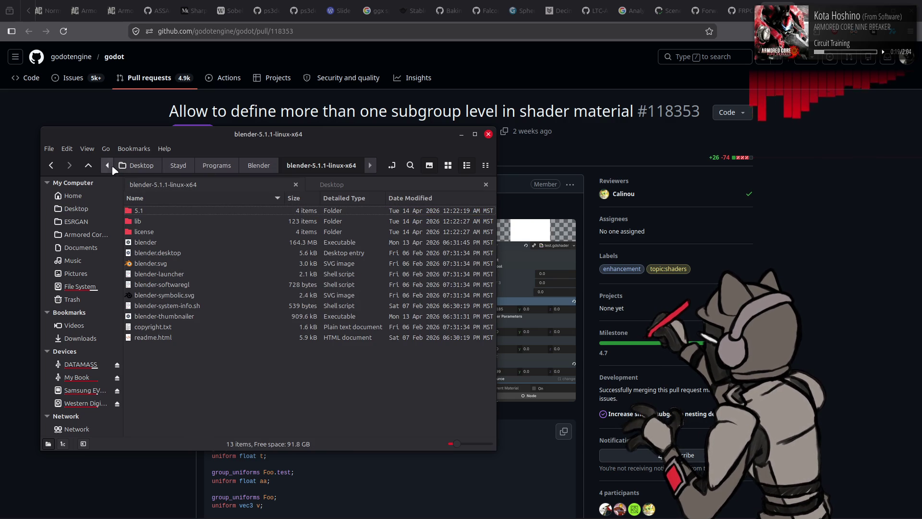
{"action": "left_click", "coordinate": [107, 165]}
{"action": "left_click", "coordinate": [108, 166]}
{"action": "left_click", "coordinate": [130, 166]}
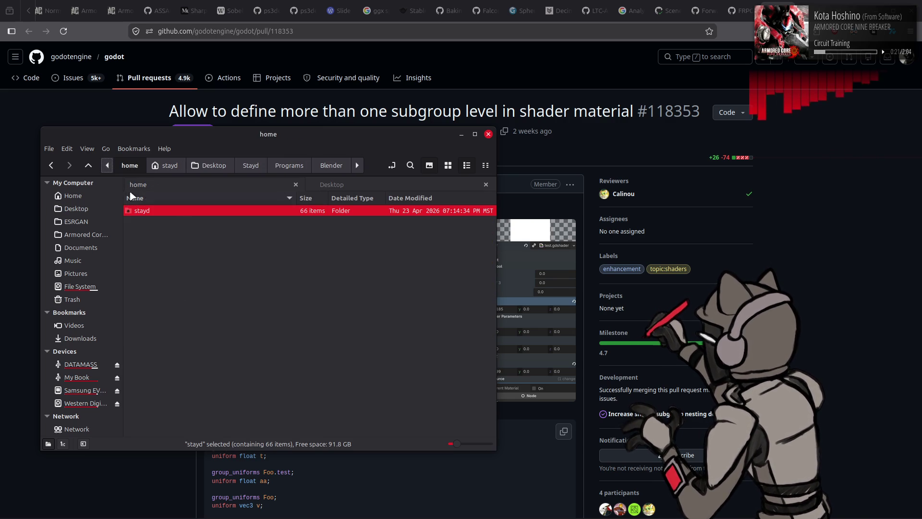
{"action": "left_click", "coordinate": [107, 166]}
{"action": "left_click", "coordinate": [123, 165]}
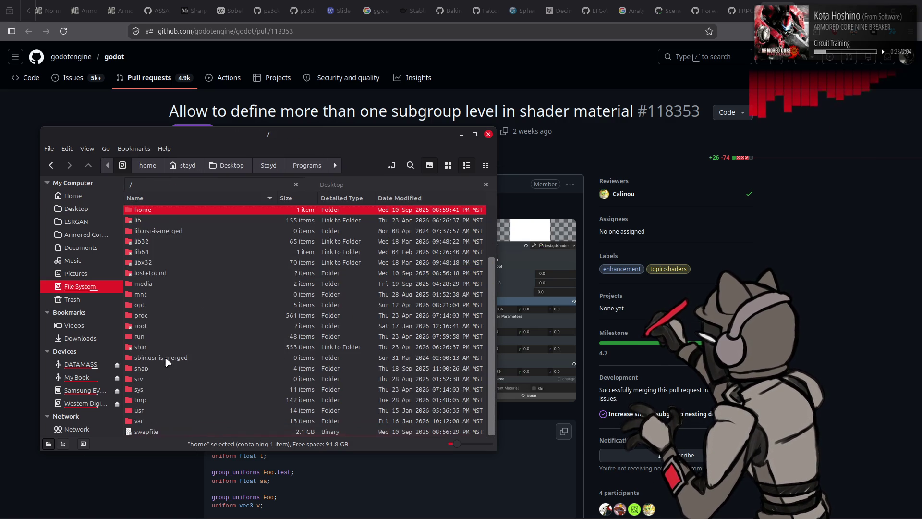
{"action": "double_click", "coordinate": [160, 412]}
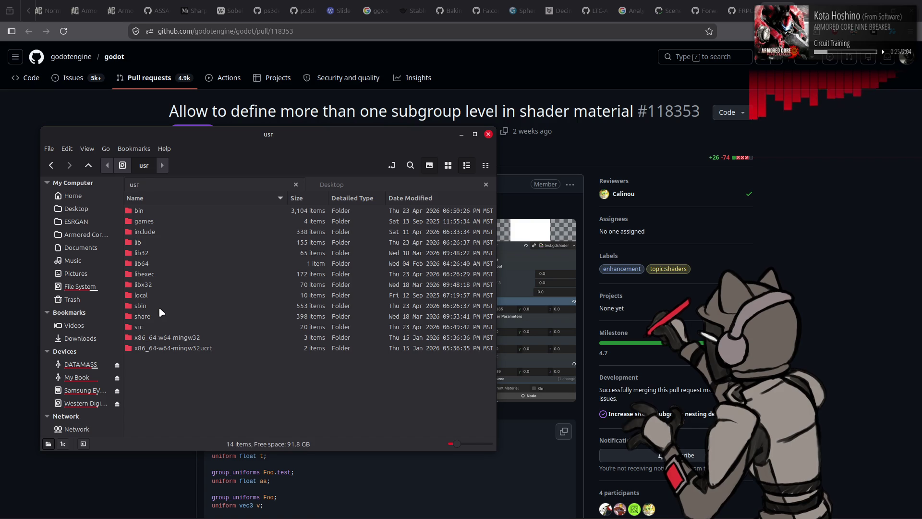
{"action": "key", "text": "alt+Left"}
{"action": "key", "text": "alt+Left"}
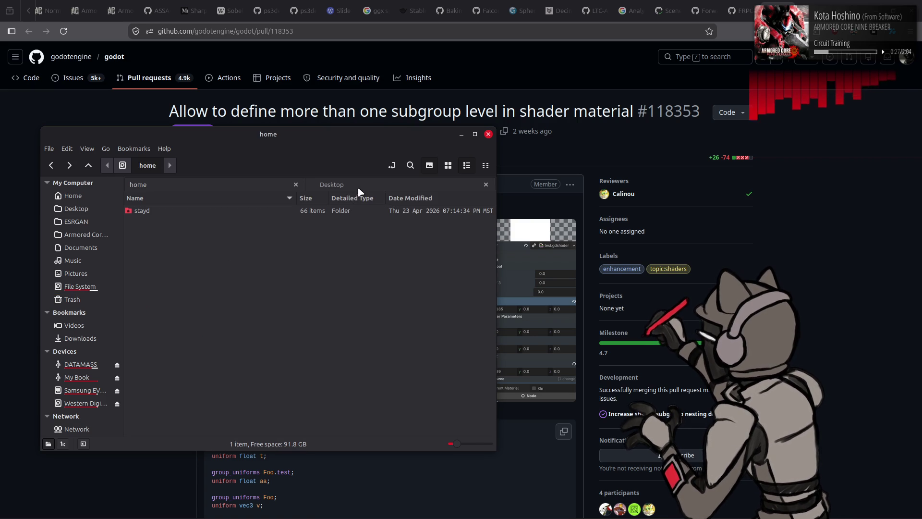
Step: Close the Desktop tab and return to the blender-5.1.1-linux-x64 folder
{"action": "left_click", "coordinate": [332, 185]}
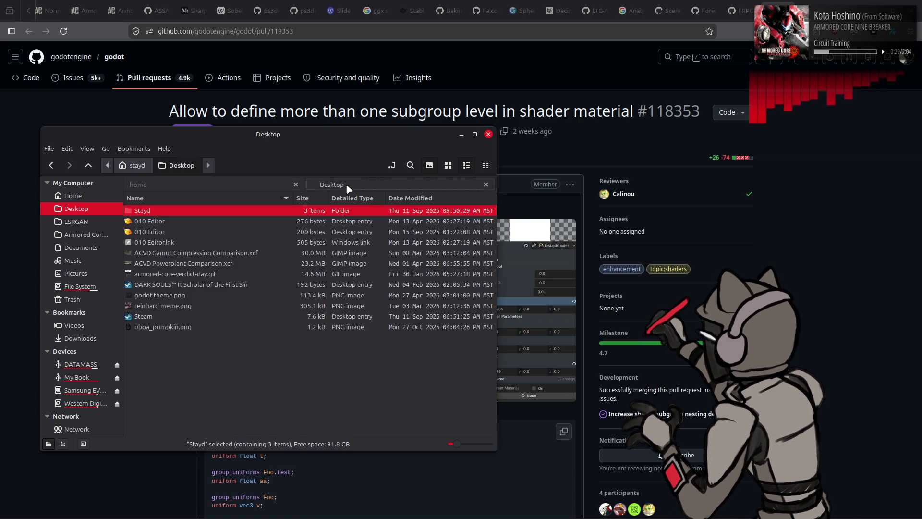
{"action": "left_click", "coordinate": [486, 184]}
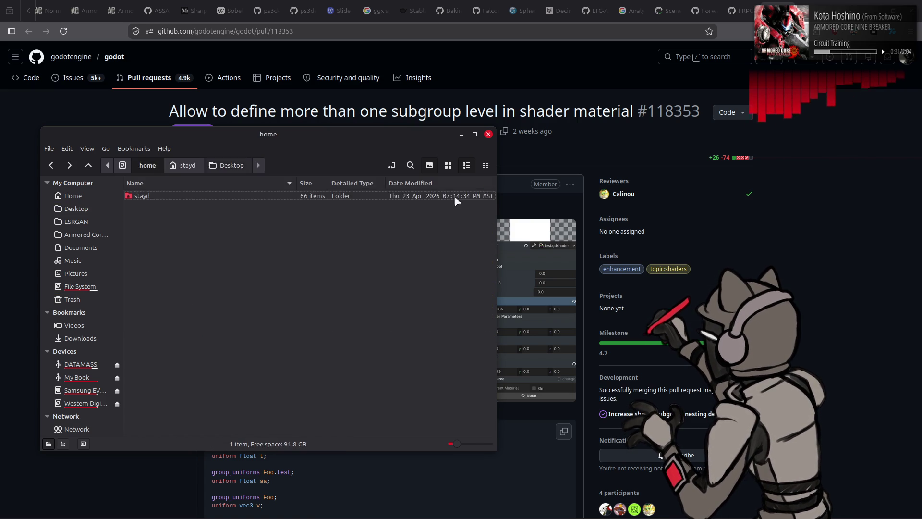
{"action": "key", "text": "alt+Up"}
{"action": "key", "text": "alt+Up"}
{"action": "key", "text": "alt+Left"}
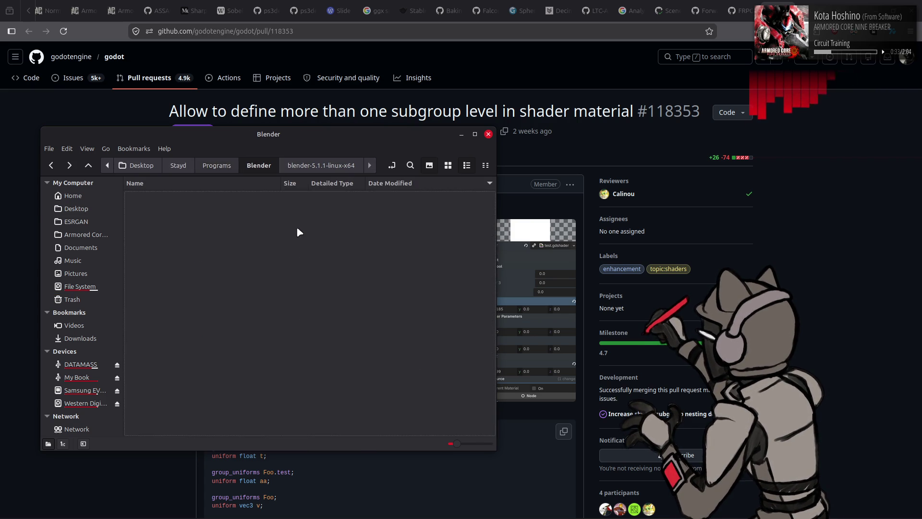
{"action": "double_click", "coordinate": [199, 282]}
Step: Check the blender executable's permissions in Properties, then launch Blender 5.1.1
{"action": "right_click", "coordinate": [197, 229]}
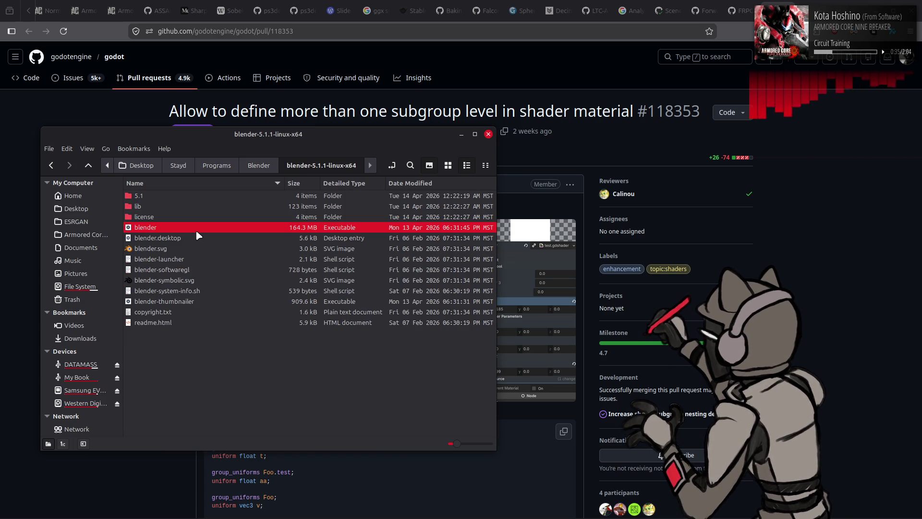
{"action": "left_click", "coordinate": [273, 391]}
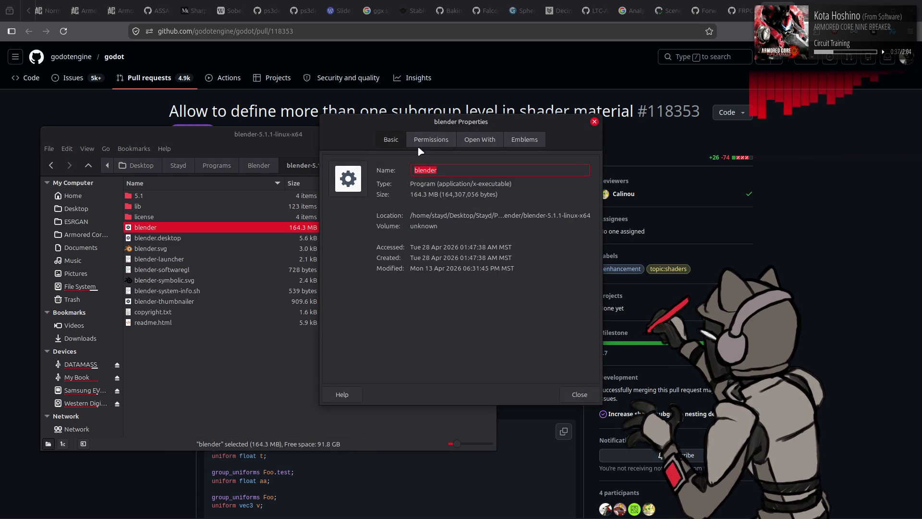
{"action": "left_click", "coordinate": [429, 141]}
{"action": "left_click", "coordinate": [579, 394]}
{"action": "right_click", "coordinate": [270, 229]}
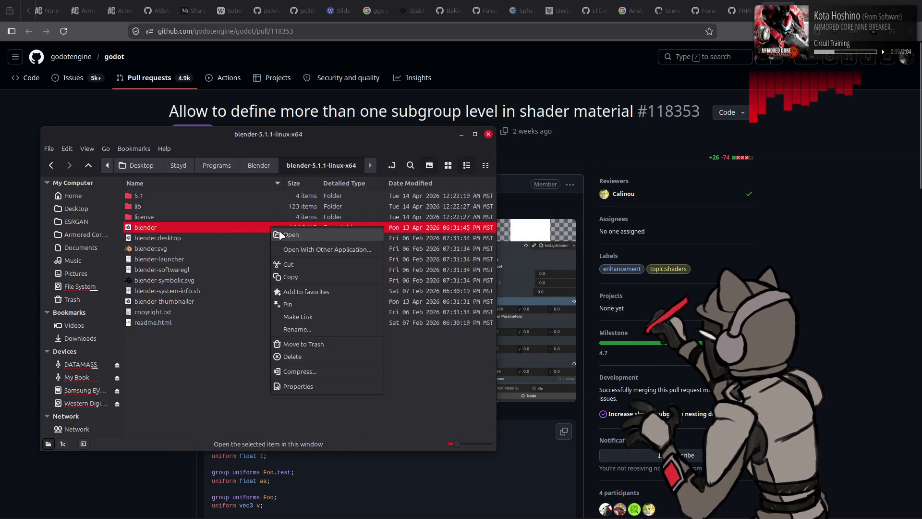
{"action": "left_click", "coordinate": [280, 235]}
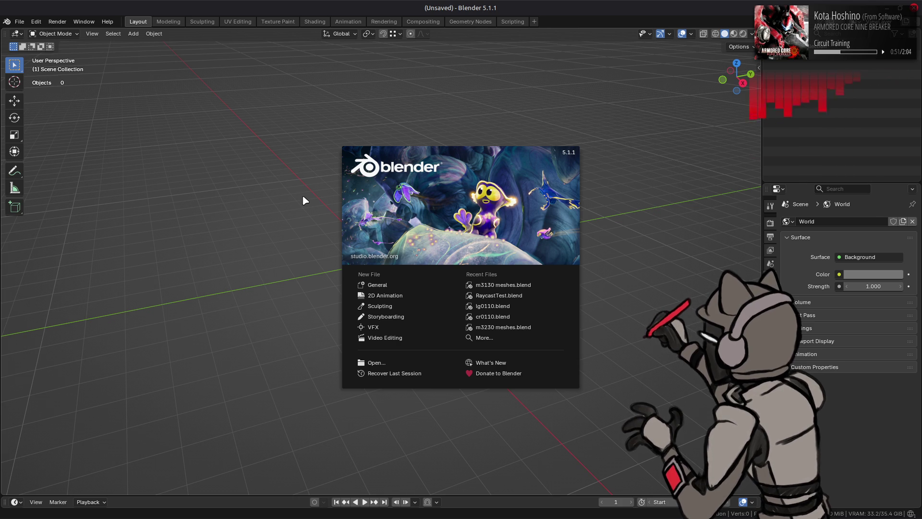
Step: Dismiss the Blender 5.1.1 splash screen and open Edit > Preferences
{"action": "left_click", "coordinate": [305, 201]}
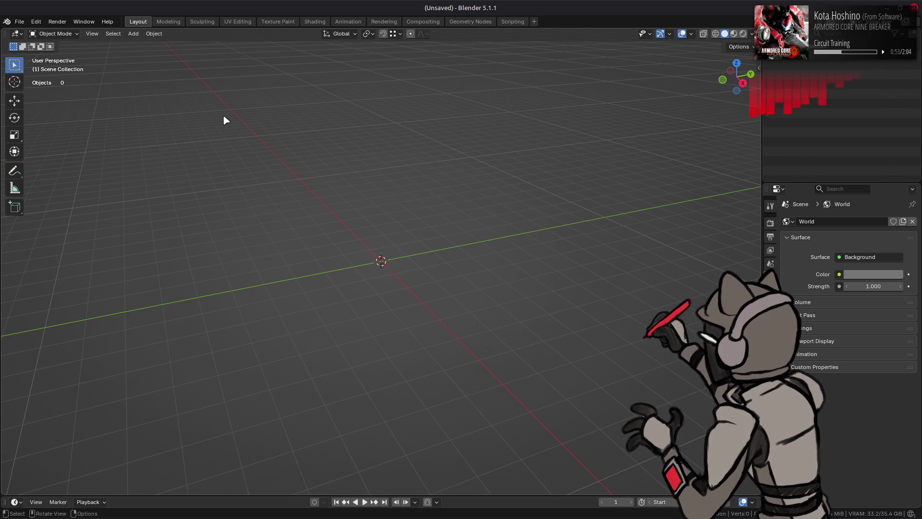
{"action": "left_click", "coordinate": [21, 22]}
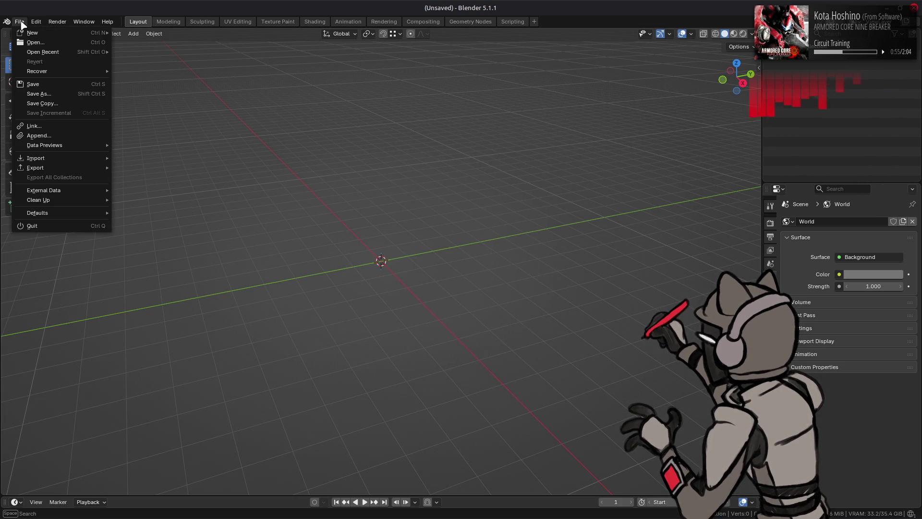
{"action": "mouse_move", "coordinate": [36, 22]}
{"action": "left_click", "coordinate": [72, 154]}
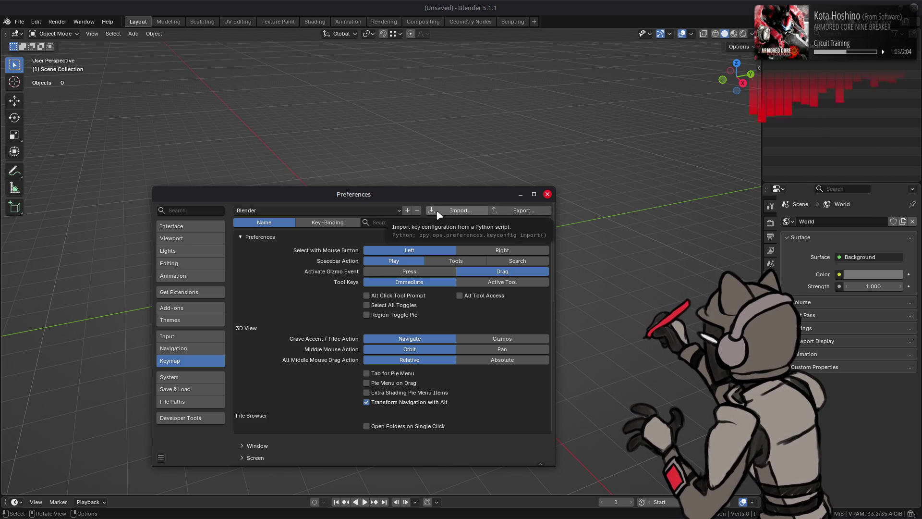
Step: Review System, Save & Load, Developer Tools, Interface and Input preferences, then close Preferences
{"action": "left_click", "coordinate": [200, 379]}
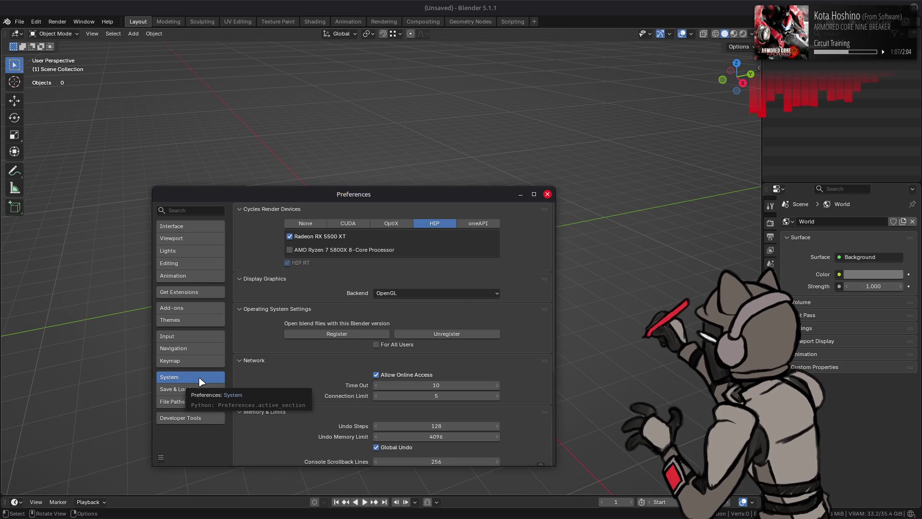
{"action": "left_click", "coordinate": [198, 390]}
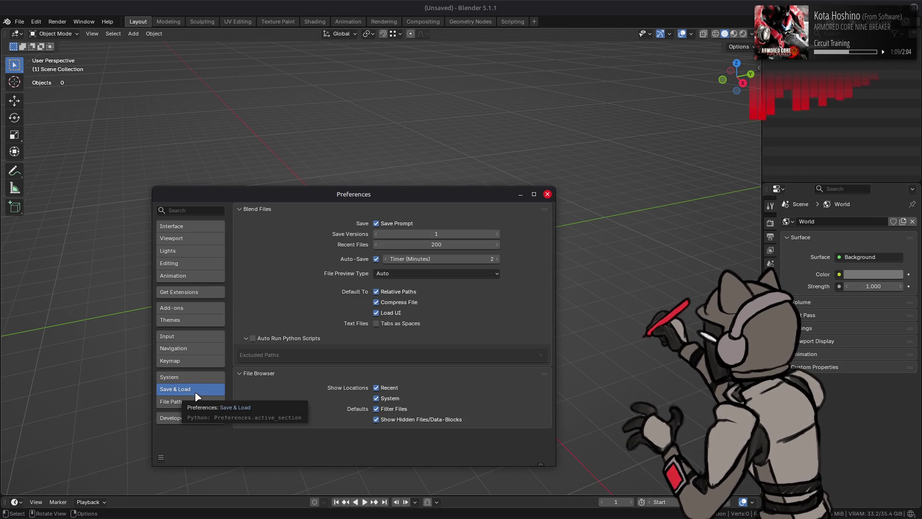
{"action": "left_click", "coordinate": [192, 419]}
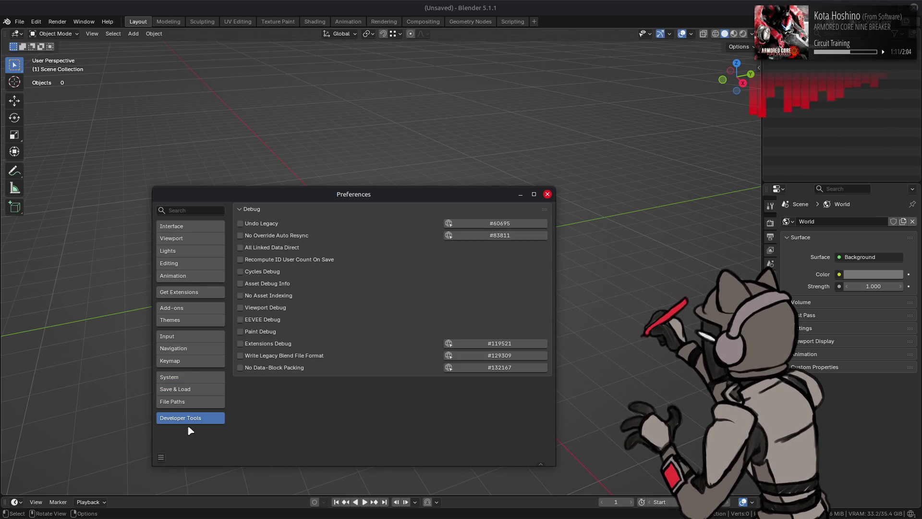
{"action": "left_click", "coordinate": [161, 458]}
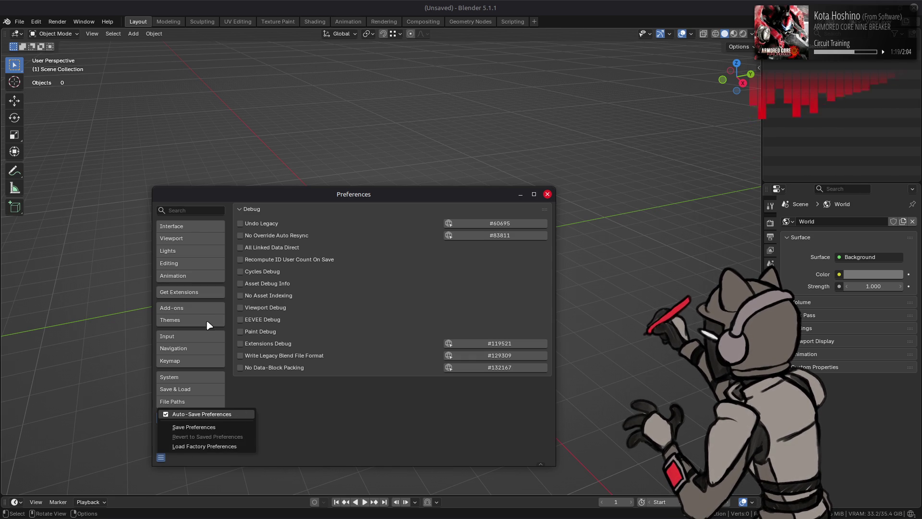
{"action": "left_click", "coordinate": [202, 229]}
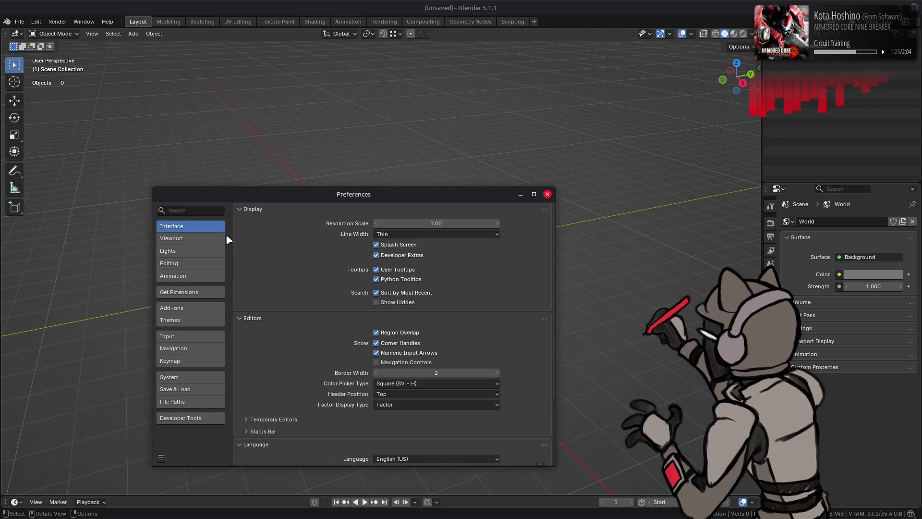
{"action": "left_click", "coordinate": [161, 458]}
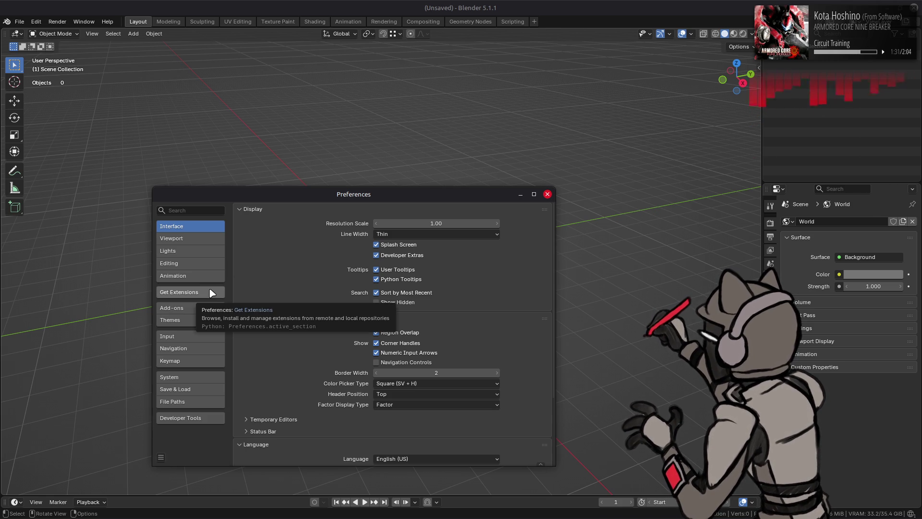
{"action": "left_click", "coordinate": [200, 338]}
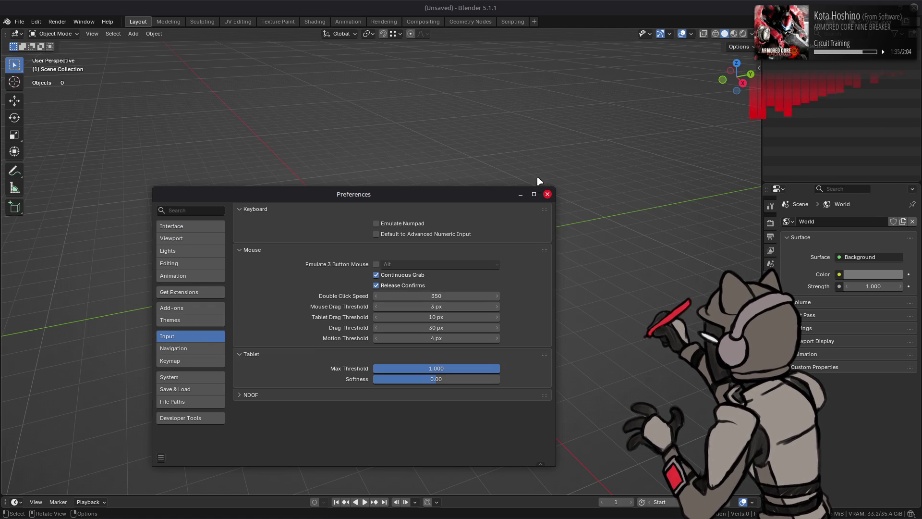
{"action": "left_click_drag", "start_coordinate": [536, 193], "coordinate": [538, 194]}
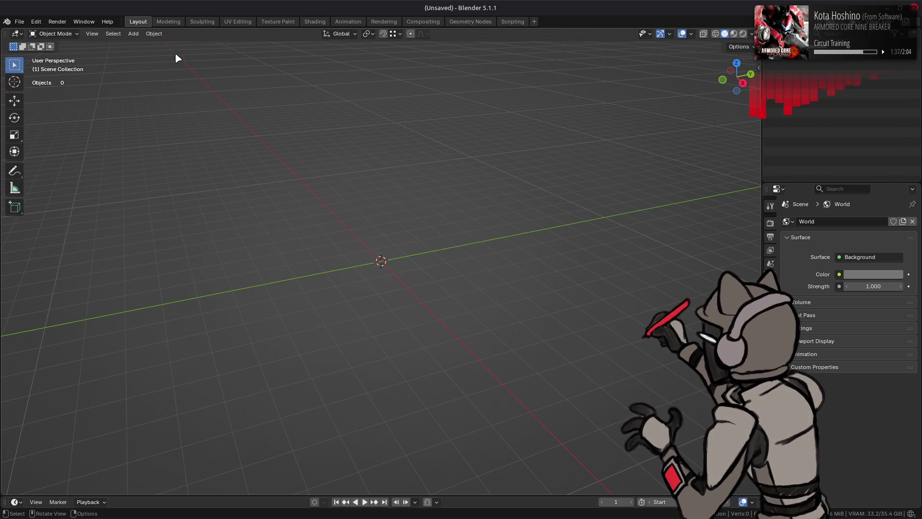
Step: Open the file browser in the parent Blender folder and compare list and thumbnail views
{"action": "left_click", "coordinate": [20, 22]}
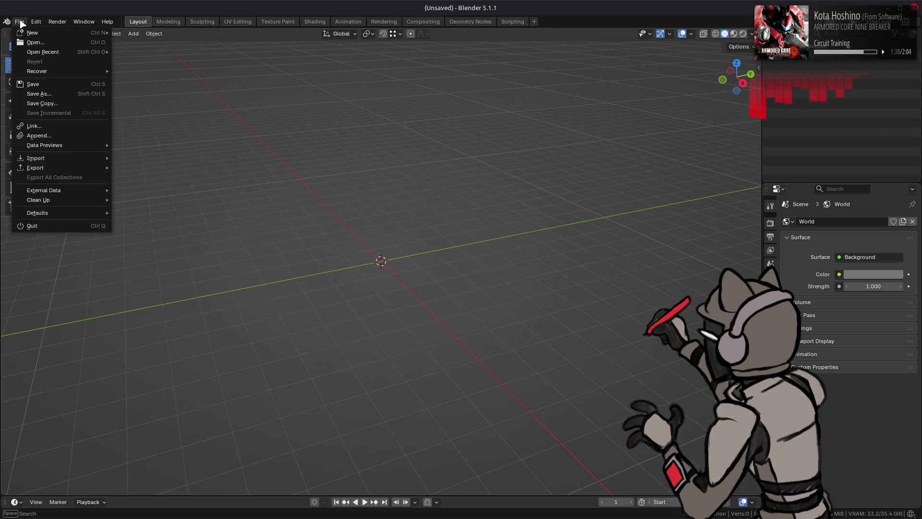
{"action": "left_click", "coordinate": [33, 42]}
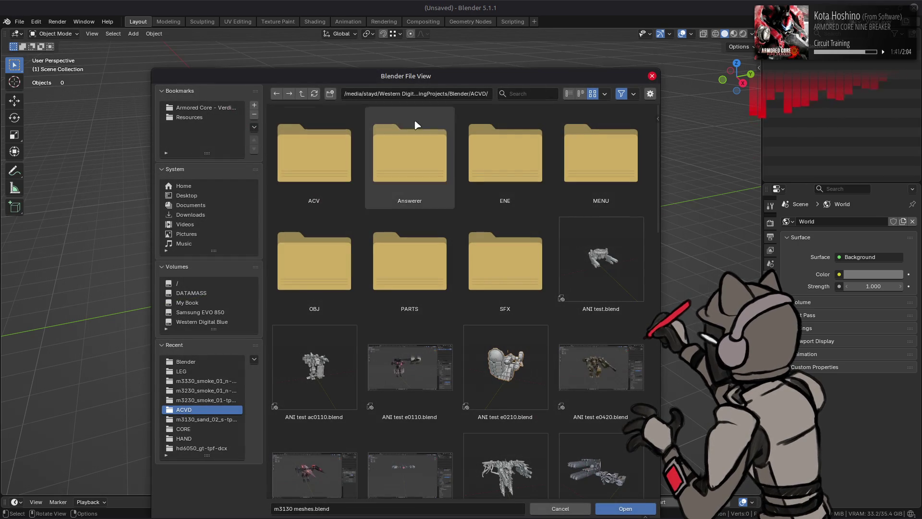
{"action": "left_click", "coordinate": [302, 94]}
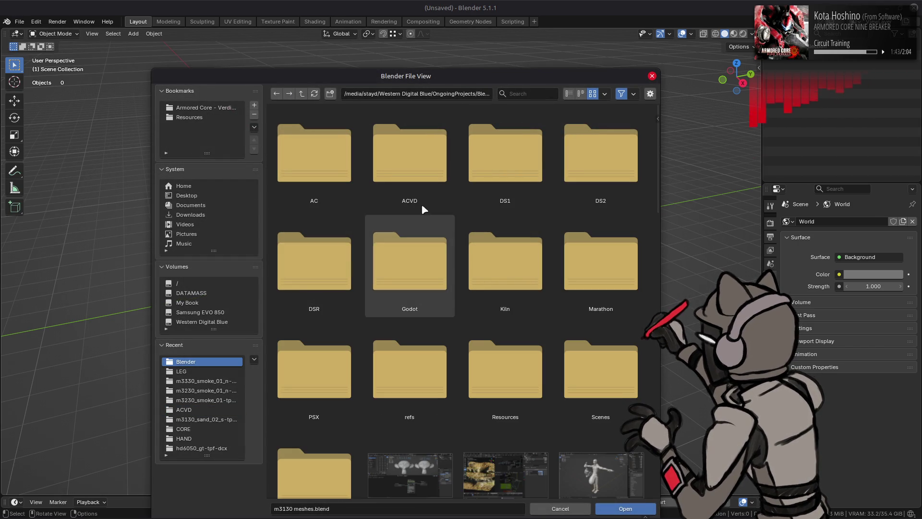
{"action": "left_click", "coordinate": [570, 93]}
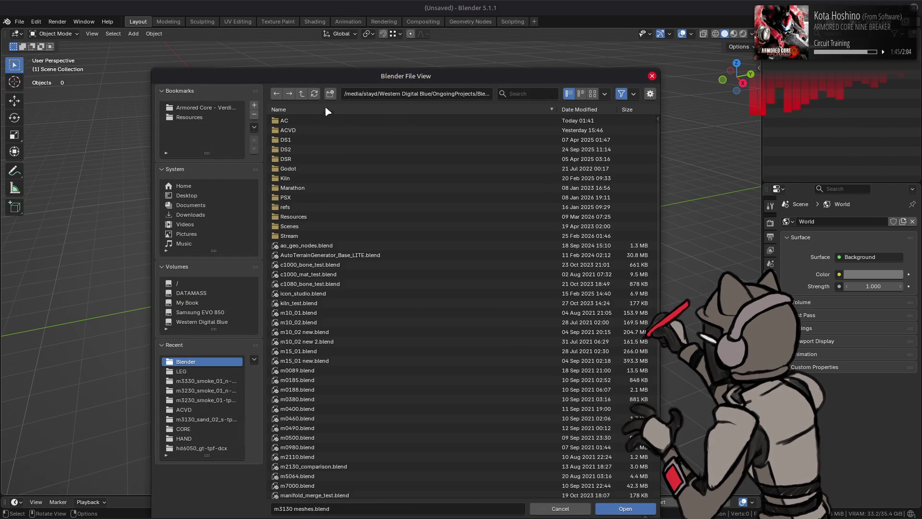
{"action": "left_click", "coordinate": [591, 94]}
{"action": "scroll", "coordinate": [483, 201], "scroll_direction": "down", "scroll_amount": 3}
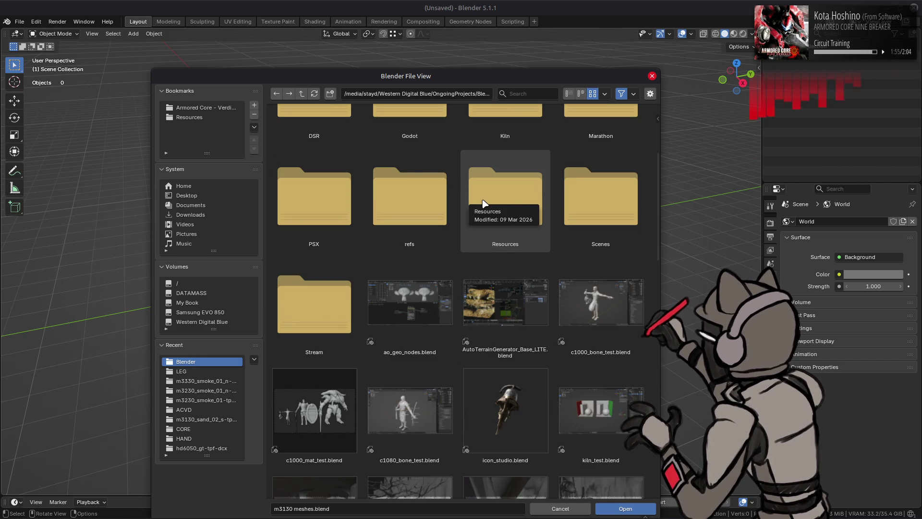
{"action": "scroll", "coordinate": [484, 203], "scroll_direction": "down", "scroll_amount": 3}
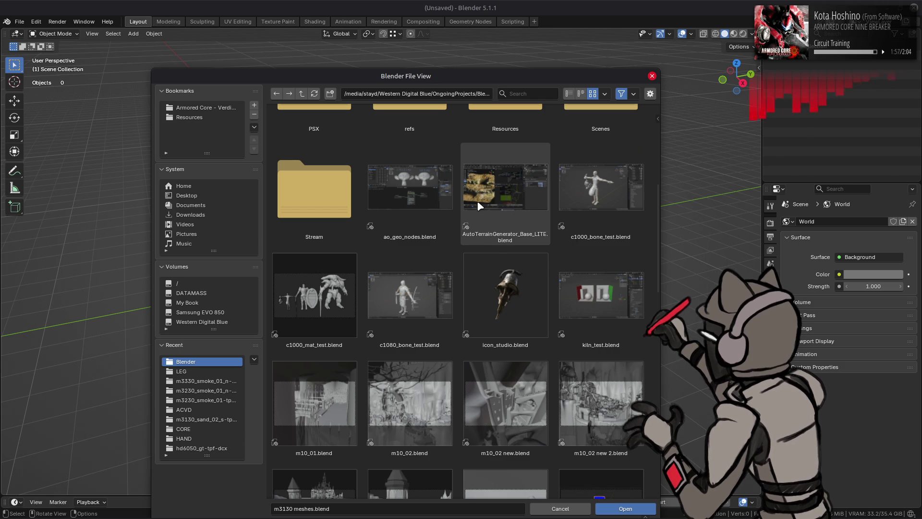
{"action": "scroll", "coordinate": [479, 204], "scroll_direction": "up", "scroll_amount": 8}
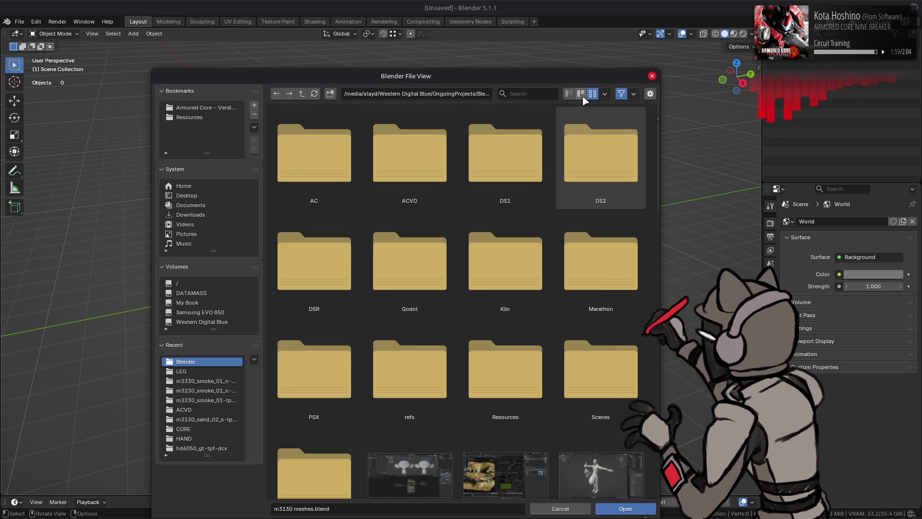
Step: In list view, open the AC folder and load terrain_test.blend
{"action": "left_click", "coordinate": [569, 94]}
{"action": "left_click", "coordinate": [339, 122]}
{"action": "double_click", "coordinate": [340, 121]}
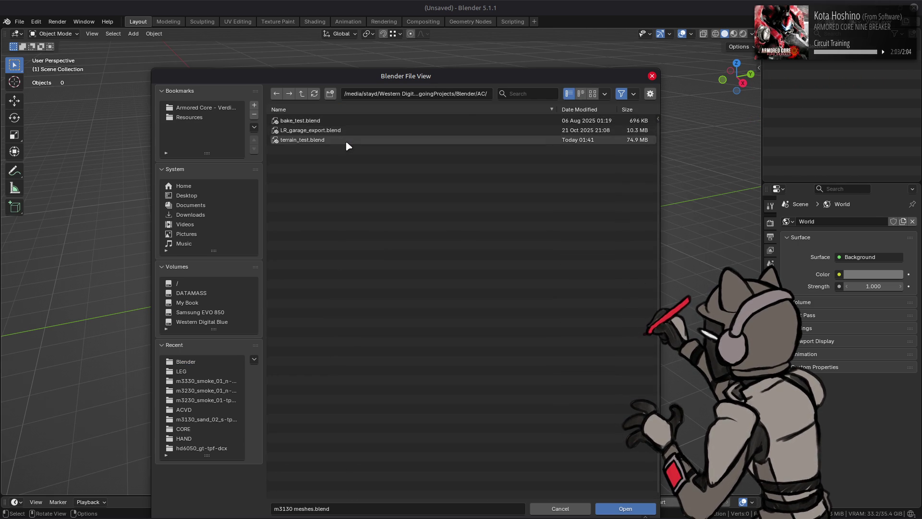
{"action": "double_click", "coordinate": [346, 140]}
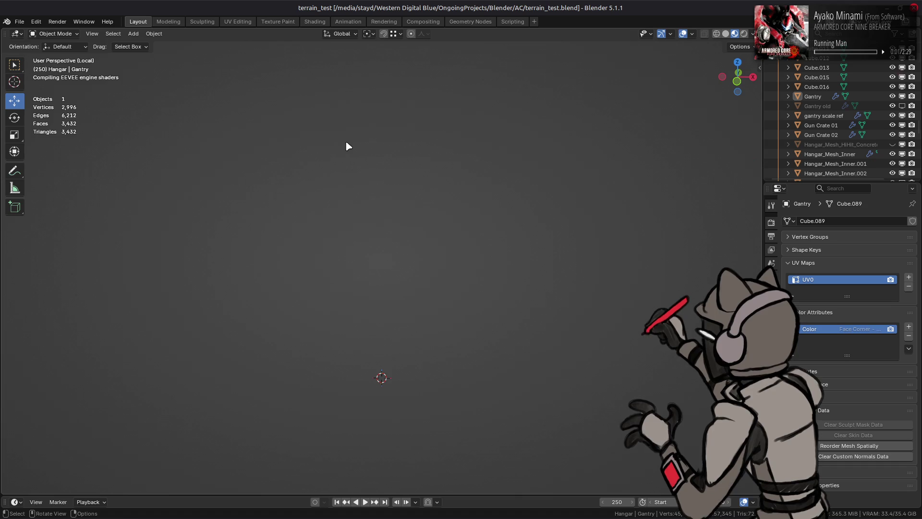
Step: Orbit around the Hangar Gantry and review its metal_painted_yellow_01 DSB Shader material
{"action": "mouse_move", "coordinate": [354, 177]}
{"action": "middle_mouse_down"}
{"action": "mouse_move", "coordinate": [389, 176]}
{"action": "mouse_move", "coordinate": [382, 174]}
{"action": "middle_mouse_up"}
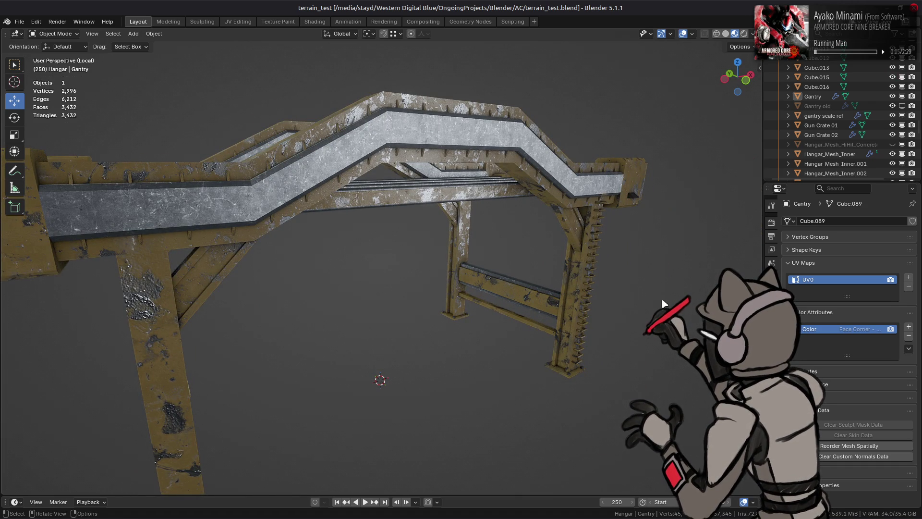
{"action": "left_click", "coordinate": [771, 388]}
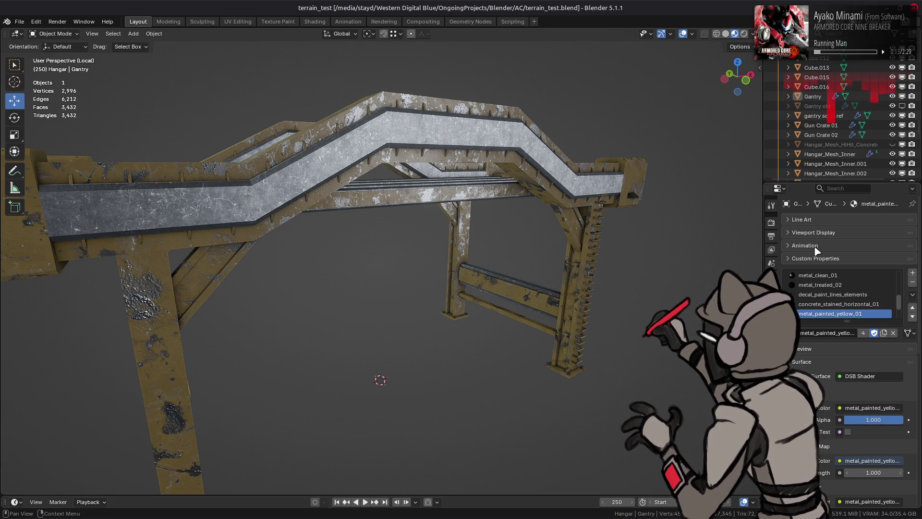
{"action": "scroll", "coordinate": [817, 249], "scroll_direction": "down", "scroll_amount": 2}
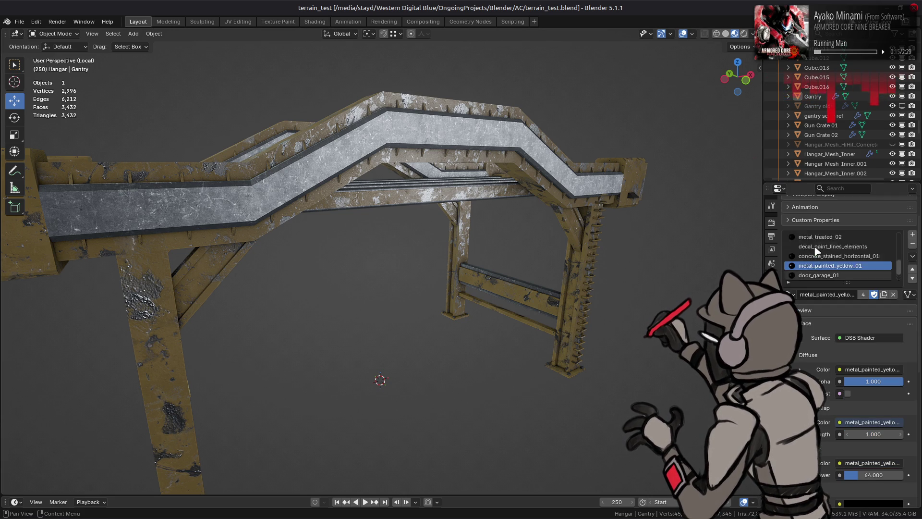
{"action": "scroll", "coordinate": [815, 303], "scroll_direction": "down", "scroll_amount": 12}
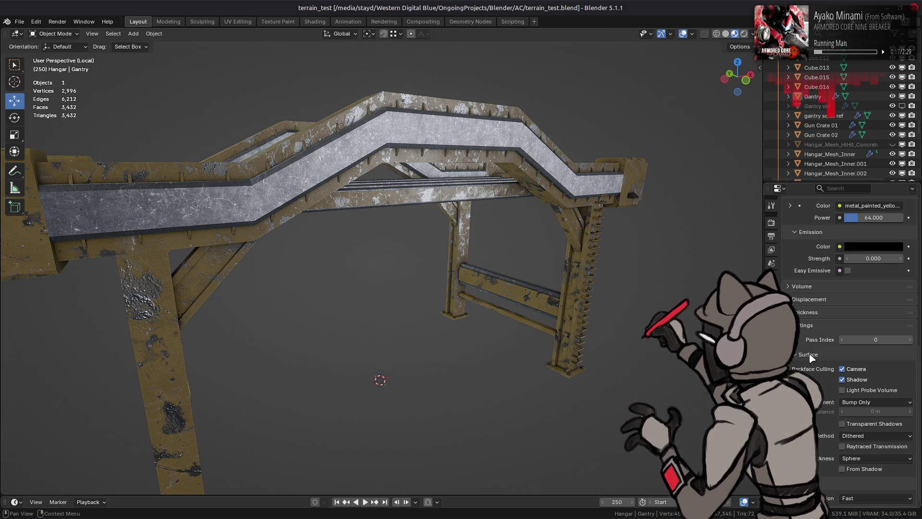
{"action": "scroll", "coordinate": [809, 355], "scroll_direction": "up", "scroll_amount": 12}
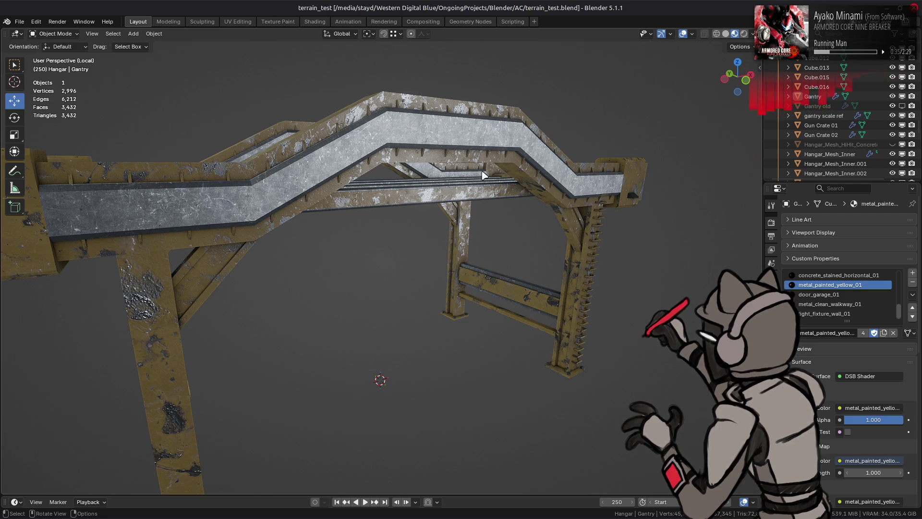
Step: Open RaycastTest.blend from the Blender projects folder
{"action": "left_click", "coordinate": [19, 21]}
{"action": "left_click", "coordinate": [34, 35]}
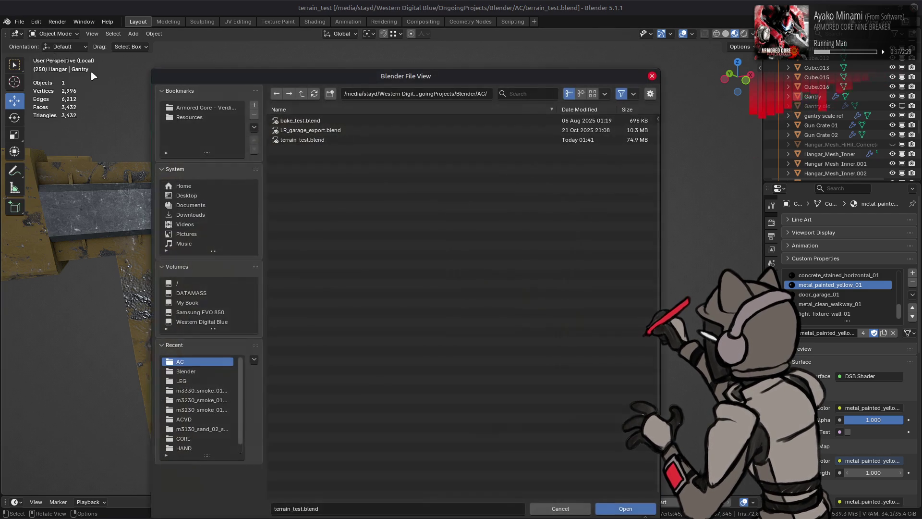
{"action": "left_click", "coordinate": [302, 94]}
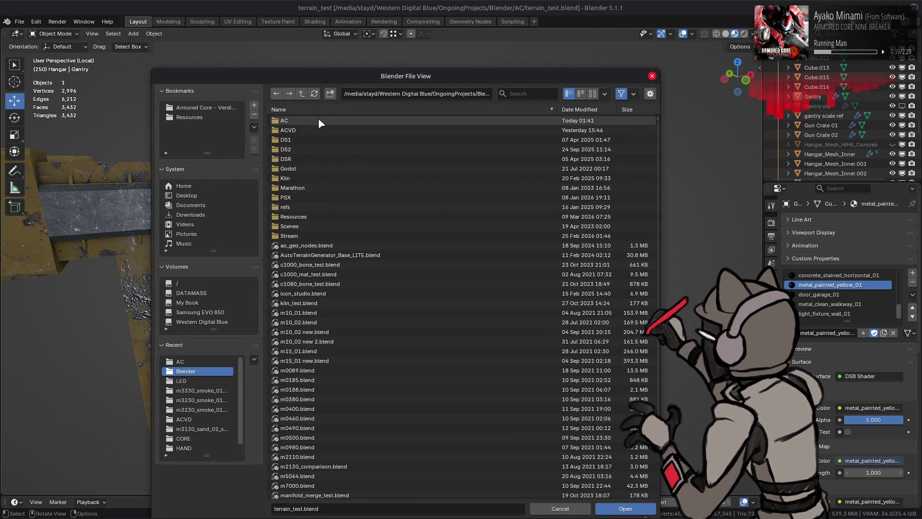
{"action": "scroll", "coordinate": [362, 260], "scroll_direction": "down", "scroll_amount": 5}
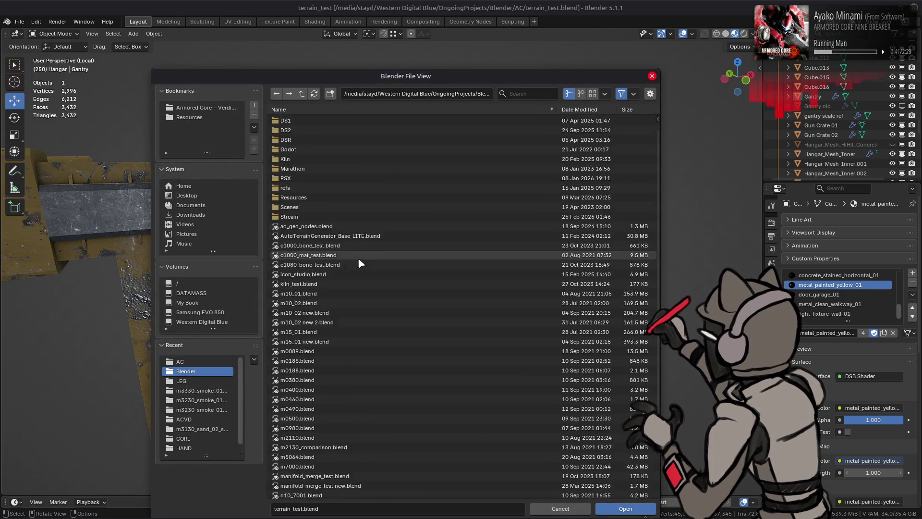
{"action": "double_click", "coordinate": [337, 443]}
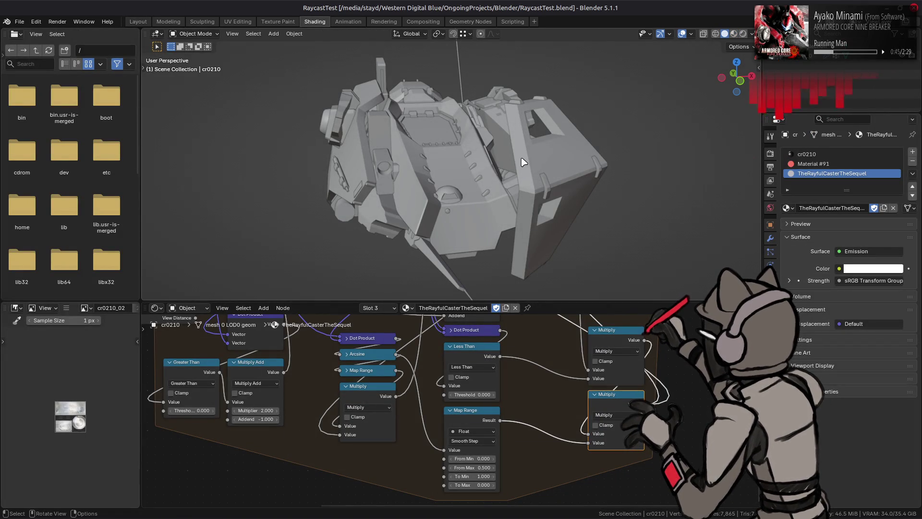
Step: Select the ship, inspect its raycast materials and Cycles render settings, and enable Material Preview
{"action": "left_click", "coordinate": [544, 164]}
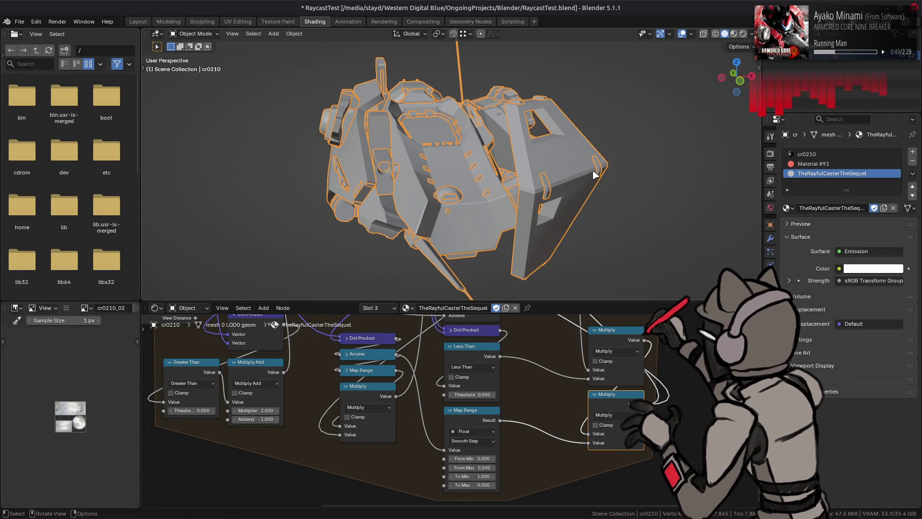
{"action": "left_click", "coordinate": [788, 209]}
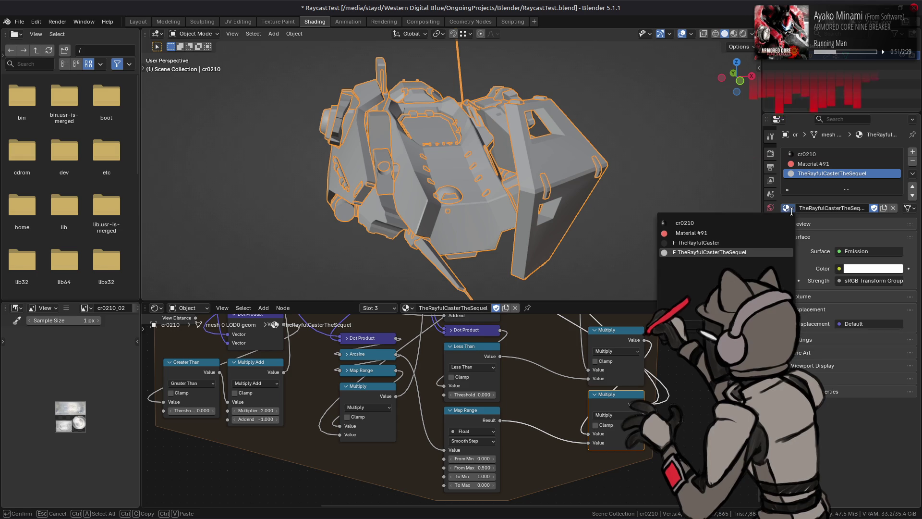
{"action": "mouse_move", "coordinate": [365, 365]}
{"action": "middle_mouse_down"}
{"action": "mouse_move", "coordinate": [477, 437]}
{"action": "mouse_move", "coordinate": [549, 441]}
{"action": "mouse_move", "coordinate": [591, 400]}
{"action": "mouse_move", "coordinate": [551, 456]}
{"action": "mouse_move", "coordinate": [533, 327]}
{"action": "middle_mouse_up"}
{"action": "scroll", "coordinate": [533, 327], "scroll_direction": "left", "scroll_amount": 5, "text": "ctrl"}
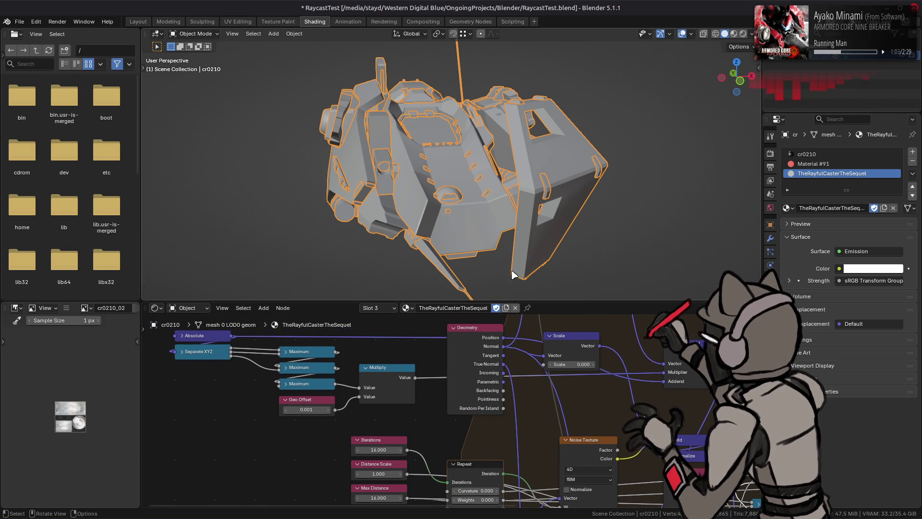
{"action": "left_click", "coordinate": [771, 153]}
{"action": "left_click", "coordinate": [734, 33]}
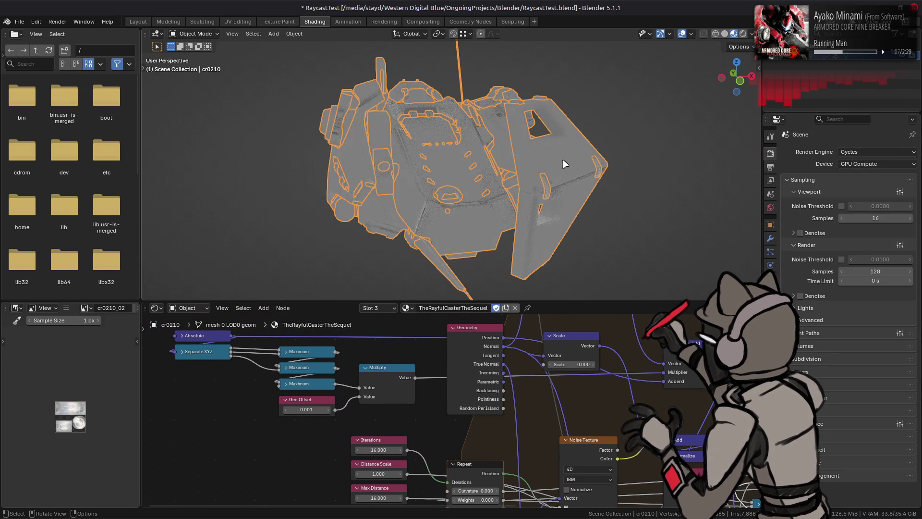
Step: Deselect the ship and render the viewport live in Cycles, orbiting around it
{"action": "key", "text": "alt+a"}
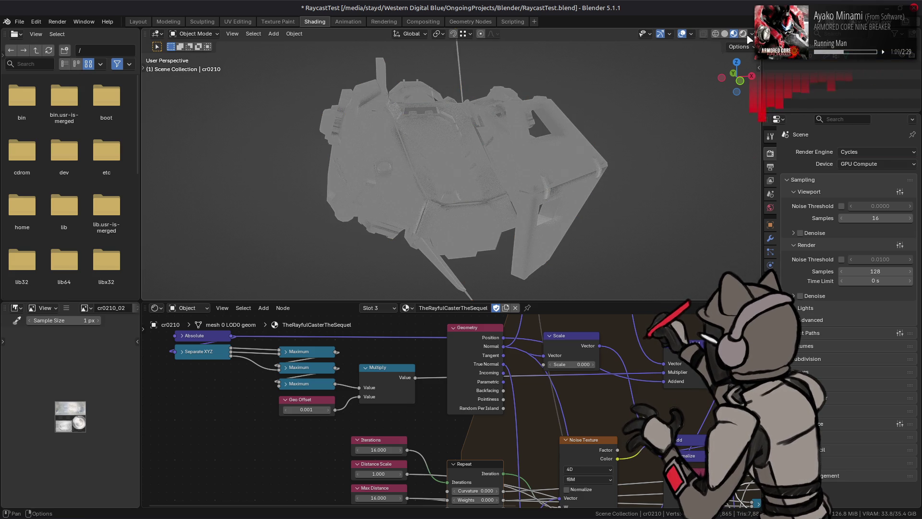
{"action": "key", "text": "z"}
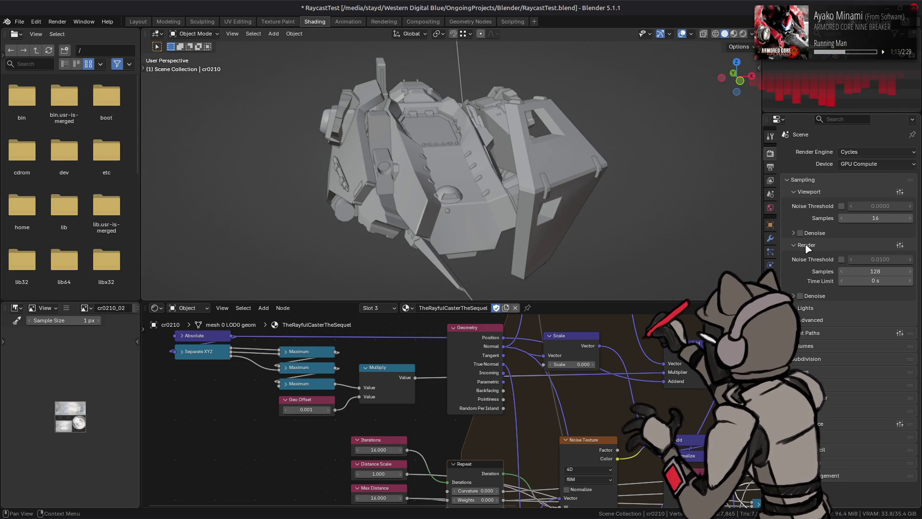
{"action": "left_click", "coordinate": [743, 33]}
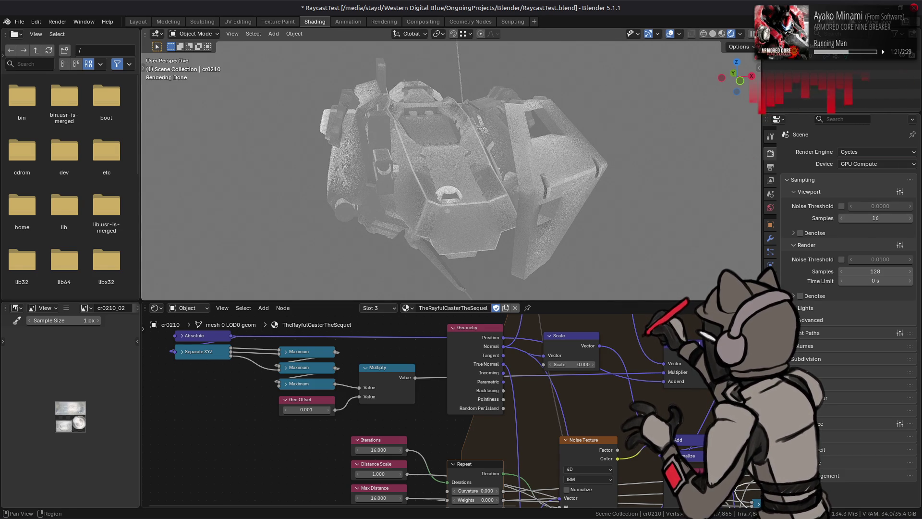
{"action": "left_click", "coordinate": [771, 305]}
{"action": "middle_click_drag", "start_coordinate": [659, 226], "coordinate": [696, 235]}
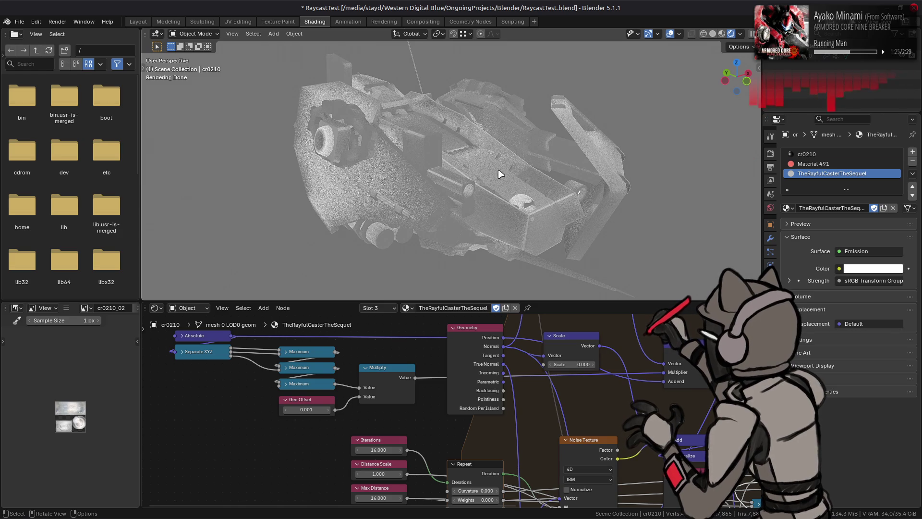
{"action": "middle_click_drag", "start_coordinate": [480, 163], "coordinate": [602, 157]}
{"action": "mouse_move", "coordinate": [488, 151]}
{"action": "middle_mouse_down"}
{"action": "mouse_move", "coordinate": [445, 149]}
{"action": "mouse_move", "coordinate": [411, 162]}
{"action": "mouse_move", "coordinate": [573, 155]}
{"action": "mouse_move", "coordinate": [565, 156]}
{"action": "middle_mouse_up"}
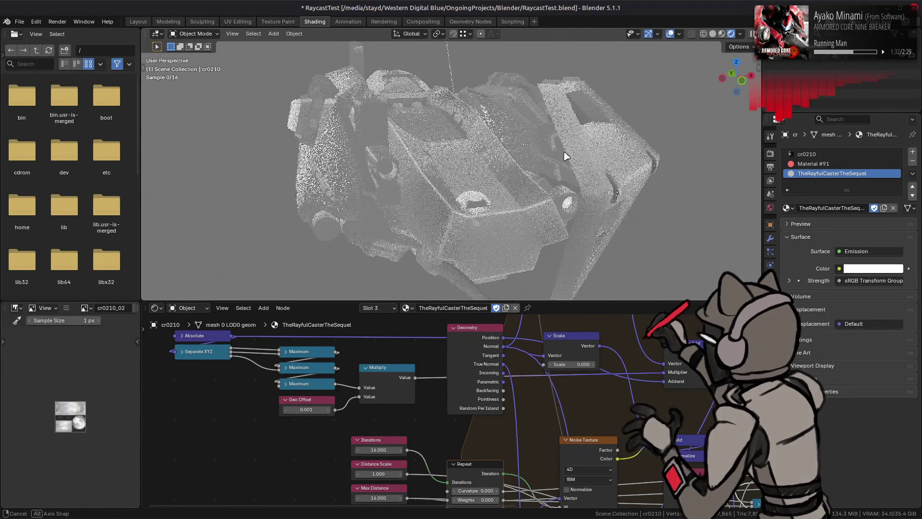
Step: Switch the ship's material to TheRayfulCaster, inspect the result, and show its modifier stack
{"action": "left_click", "coordinate": [791, 208]}
{"action": "left_click", "coordinate": [827, 240]}
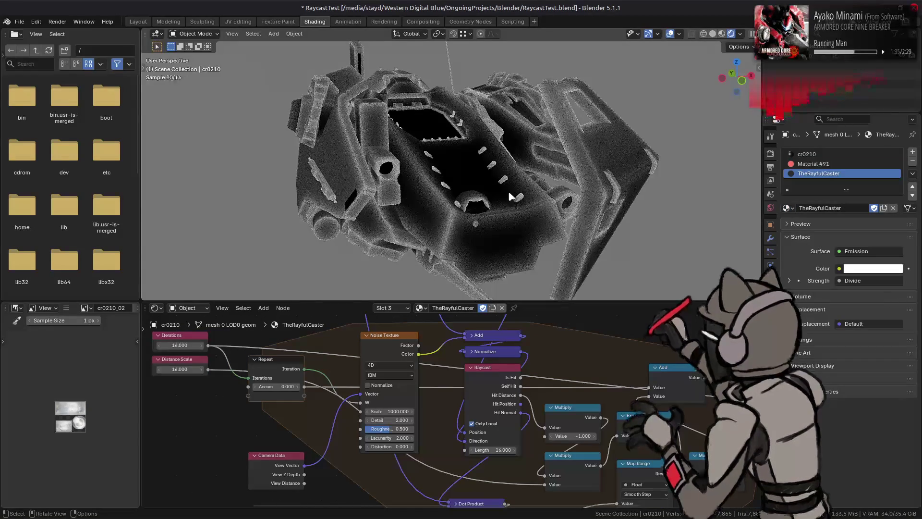
{"action": "mouse_move", "coordinate": [346, 194]}
{"action": "middle_mouse_down"}
{"action": "mouse_move", "coordinate": [382, 166]}
{"action": "mouse_move", "coordinate": [546, 200]}
{"action": "middle_mouse_up"}
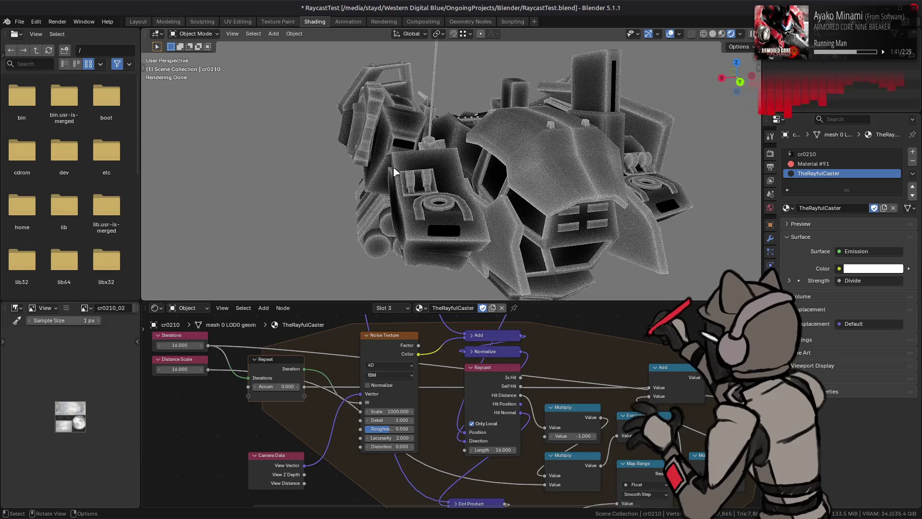
{"action": "mouse_move", "coordinate": [397, 173]}
{"action": "middle_mouse_down"}
{"action": "mouse_move", "coordinate": [602, 168]}
{"action": "mouse_move", "coordinate": [554, 216]}
{"action": "middle_mouse_up"}
{"action": "mouse_move", "coordinate": [359, 342]}
{"action": "middle_mouse_down"}
{"action": "mouse_move", "coordinate": [397, 381]}
{"action": "mouse_move", "coordinate": [405, 464]}
{"action": "middle_mouse_up"}
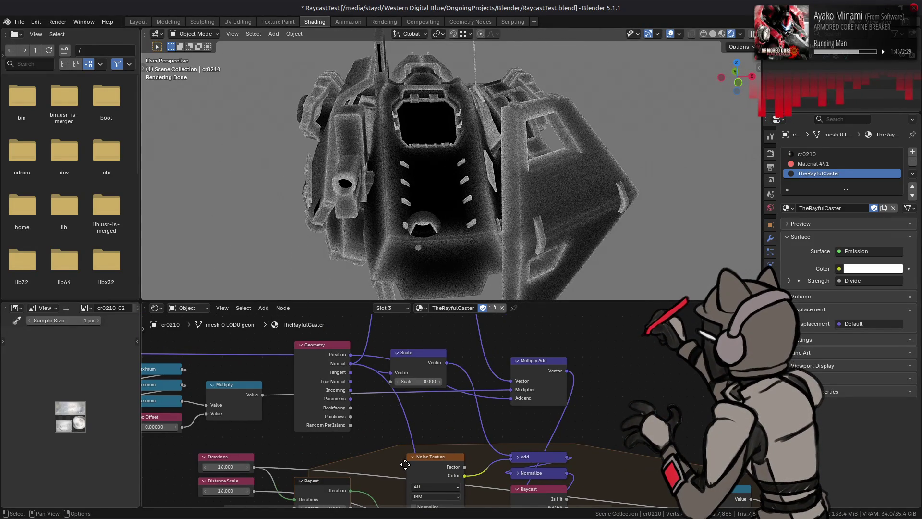
{"action": "left_click", "coordinate": [771, 237]}
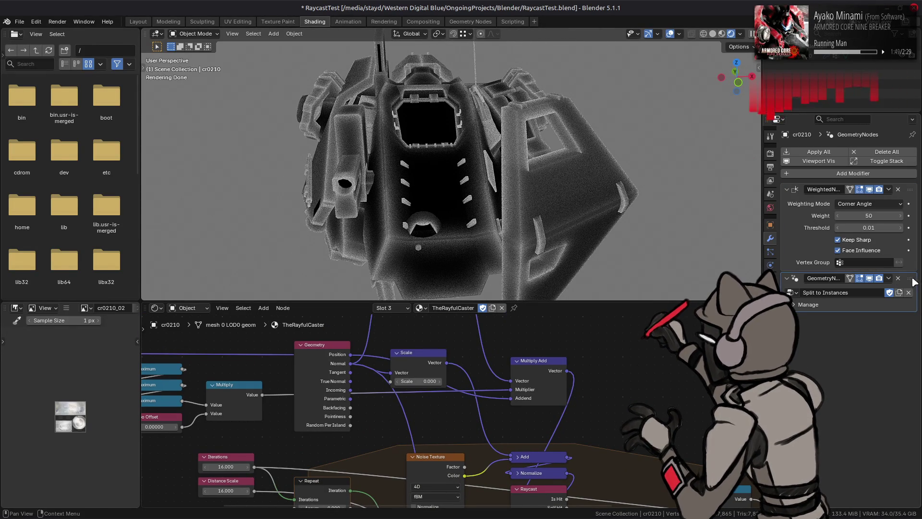
Step: In the Geometry Nodes workspace, add a Mesh Boolean node via the 'boo' search
{"action": "left_click", "coordinate": [470, 22]}
{"action": "key", "text": "shift+a"}
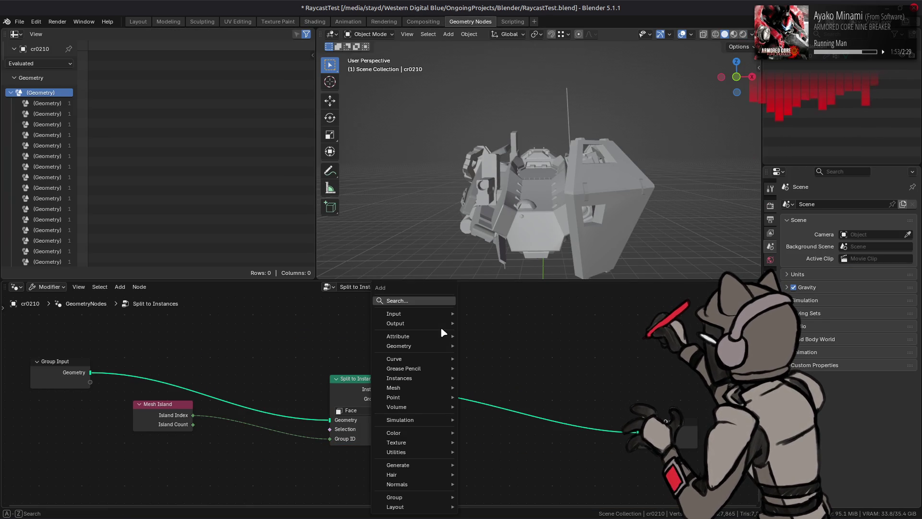
{"action": "type", "text": "bool"}
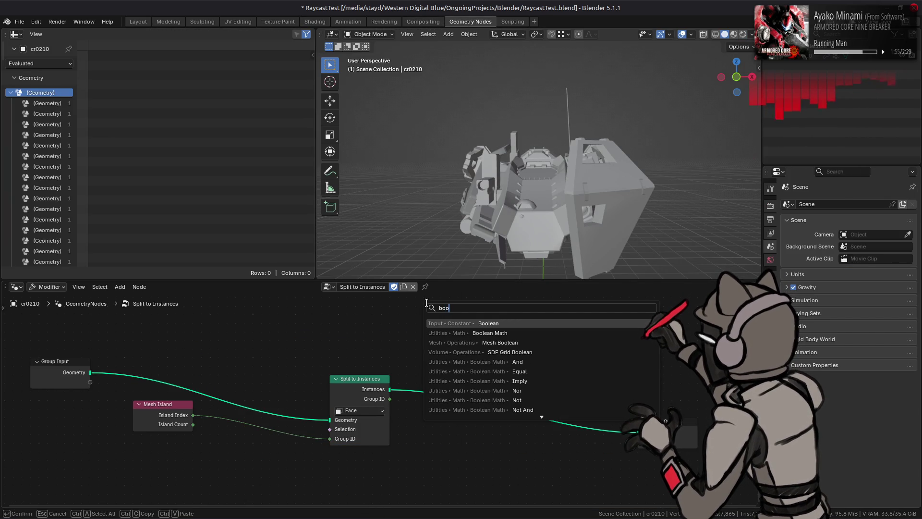
{"action": "left_click", "coordinate": [518, 342]}
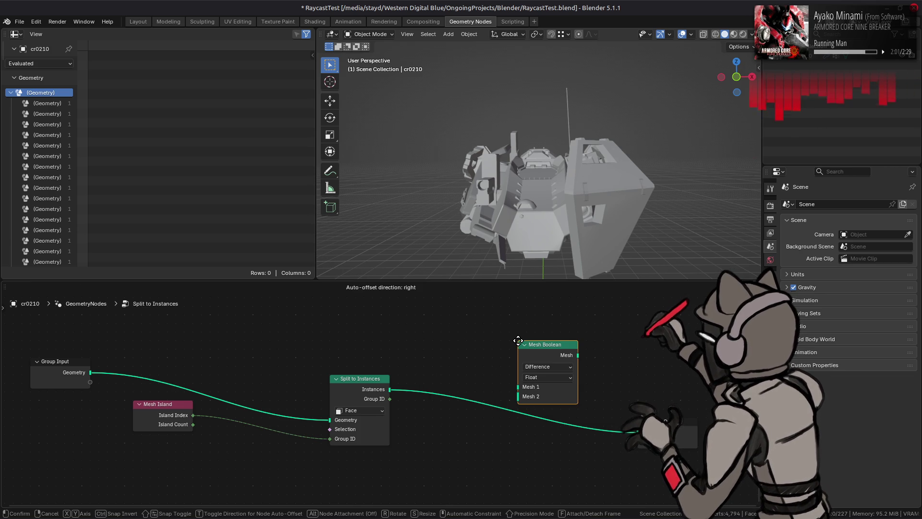
{"action": "left_click", "coordinate": [514, 328]}
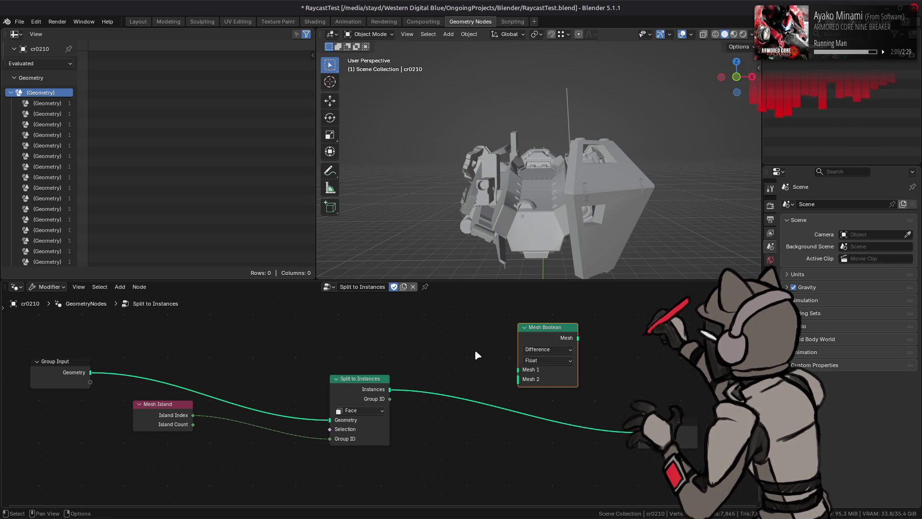
Step: Keep the Mesh Boolean operation as Difference, set its solver to Exact, and reposition it
{"action": "left_click", "coordinate": [538, 350]}
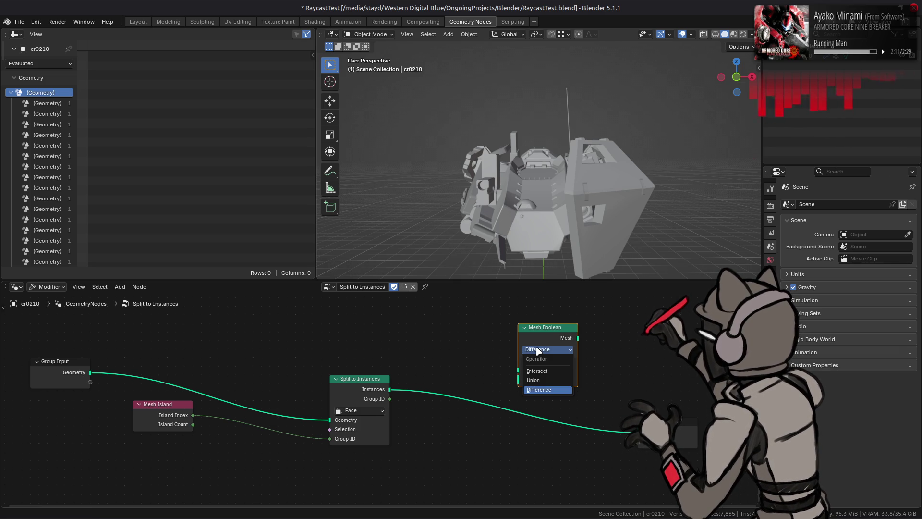
{"action": "left_click", "coordinate": [538, 350]}
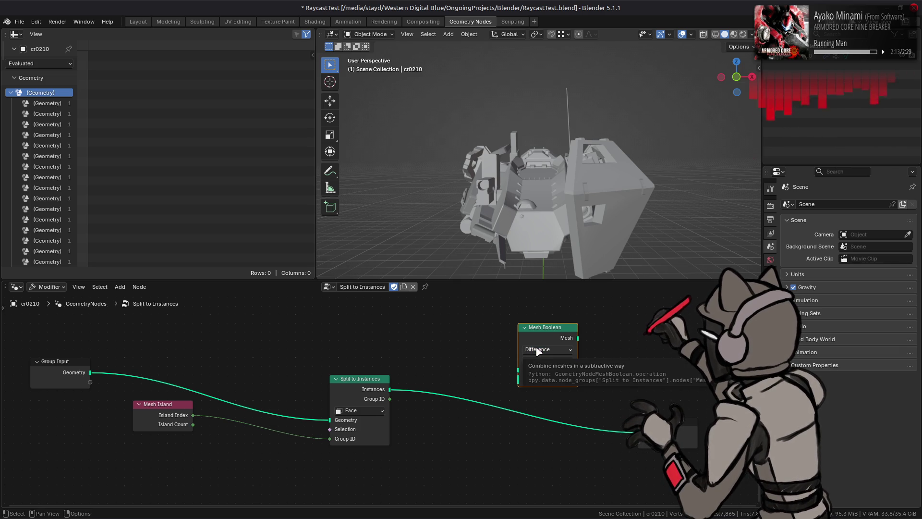
{"action": "left_click", "coordinate": [538, 351]}
{"action": "left_click", "coordinate": [538, 351]}
{"action": "left_click", "coordinate": [547, 361]}
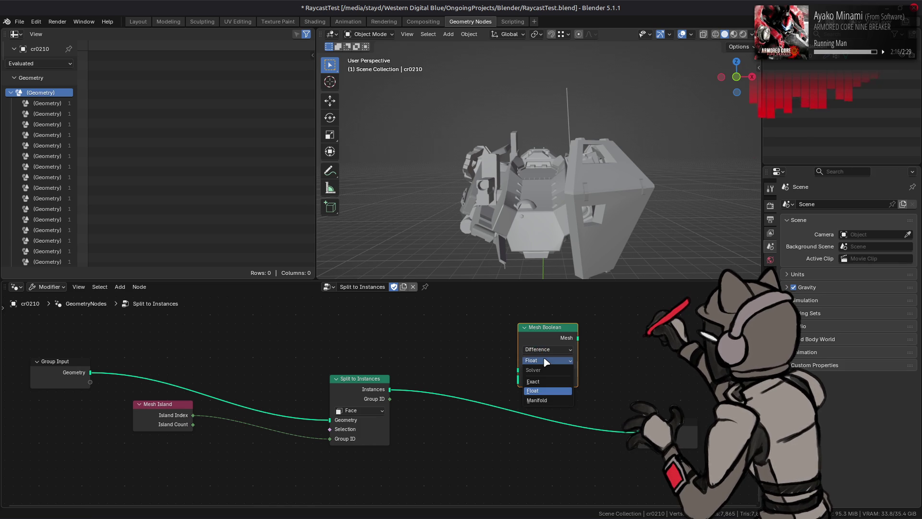
{"action": "left_click", "coordinate": [534, 381]}
{"action": "left_click_drag", "start_coordinate": [542, 333], "coordinate": [534, 315]}
{"action": "left_click", "coordinate": [562, 197]}
Step: Orbit around the robot model and deselect it
{"action": "middle_click_drag", "start_coordinate": [562, 197], "coordinate": [551, 180]}
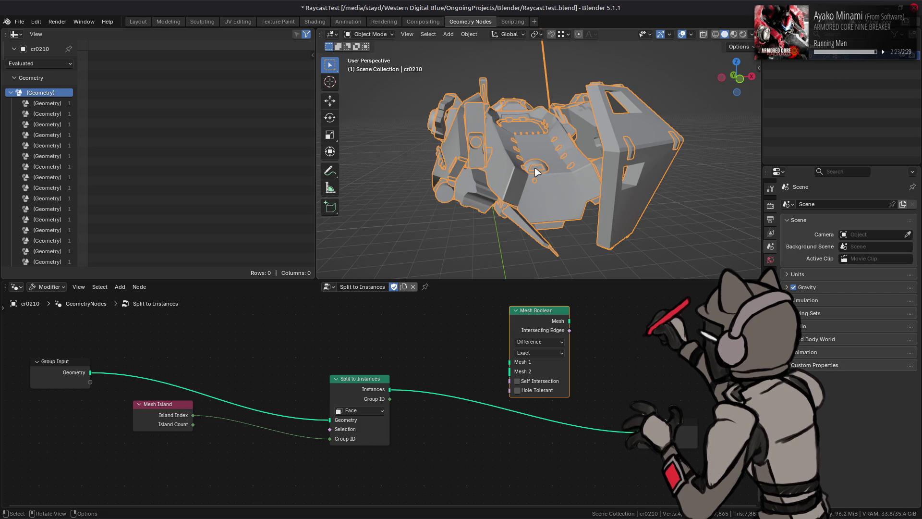
{"action": "key", "text": "alt+a"}
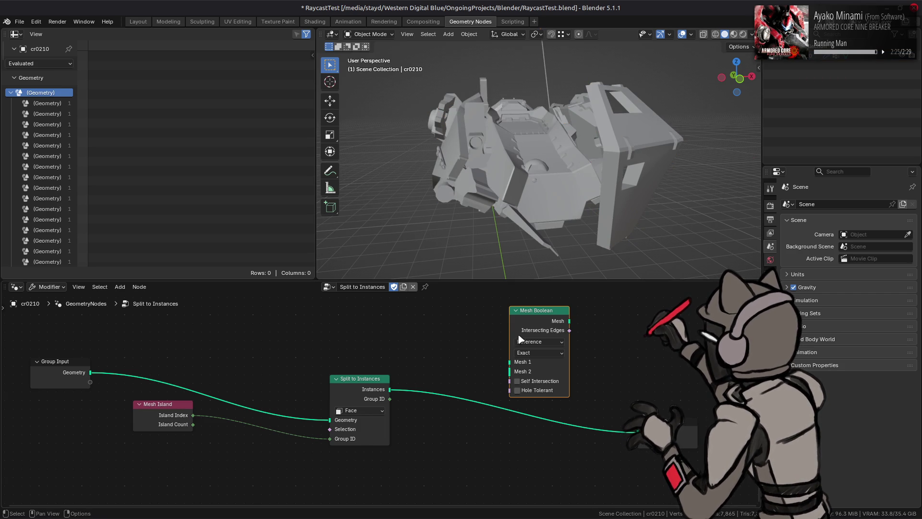
{"action": "mouse_move", "coordinate": [511, 366]}
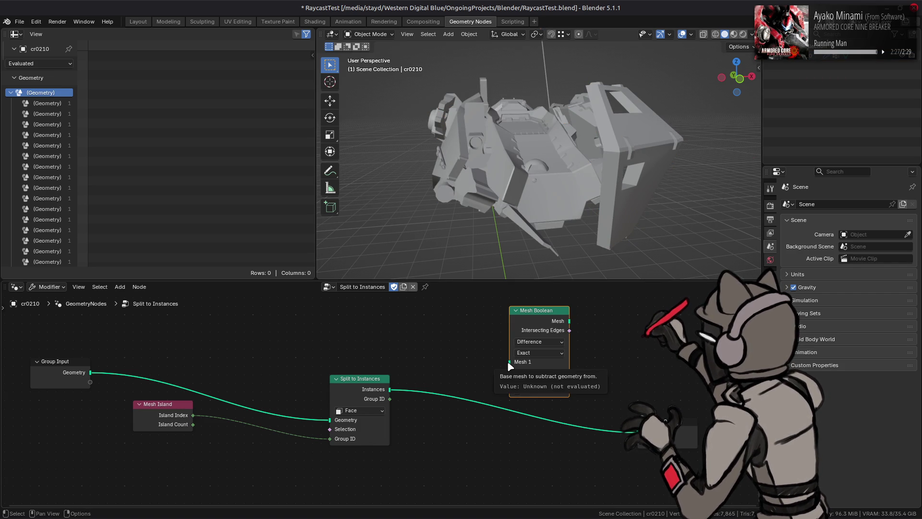
{"action": "key", "text": "shift+a"}
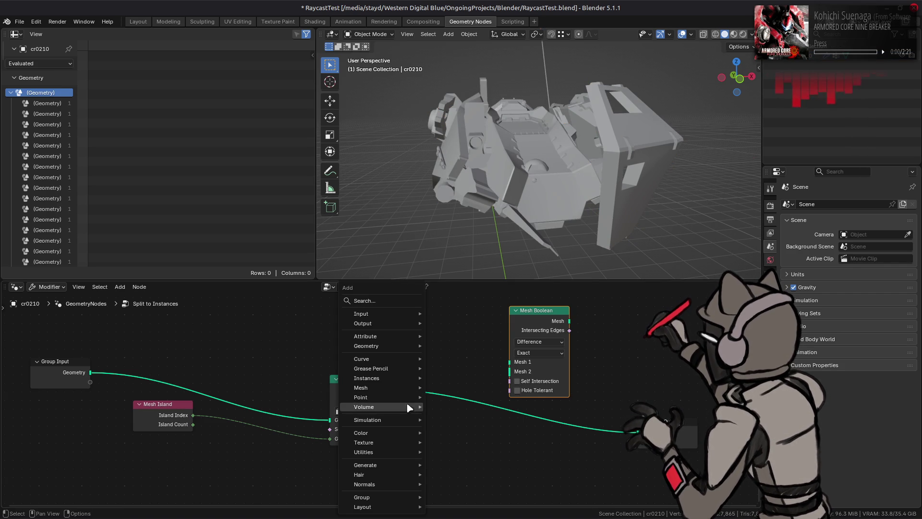
Step: Add a For Each Element zone below the other nodes and widen it
{"action": "mouse_move", "coordinate": [385, 454]}
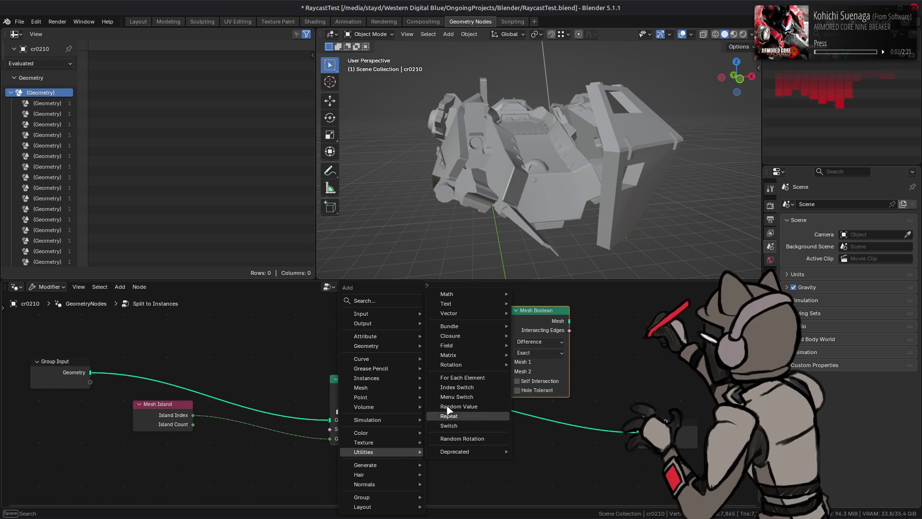
{"action": "left_click", "coordinate": [462, 378]}
{"action": "middle_click_drag", "start_coordinate": [422, 465], "coordinate": [445, 407]}
{"action": "mouse_move", "coordinate": [446, 407]}
{"action": "left_mouse_down"}
{"action": "mouse_move", "coordinate": [404, 413]}
{"action": "mouse_move", "coordinate": [391, 405]}
{"action": "left_mouse_up"}
{"action": "left_click", "coordinate": [393, 406]}
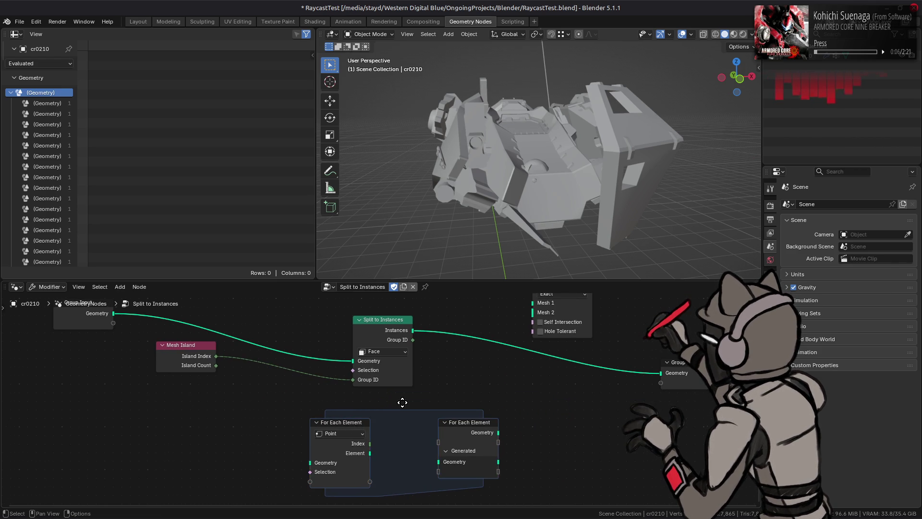
{"action": "middle_click_drag", "start_coordinate": [352, 426], "coordinate": [414, 420]}
{"action": "left_click_drag", "start_coordinate": [417, 418], "coordinate": [333, 417]}
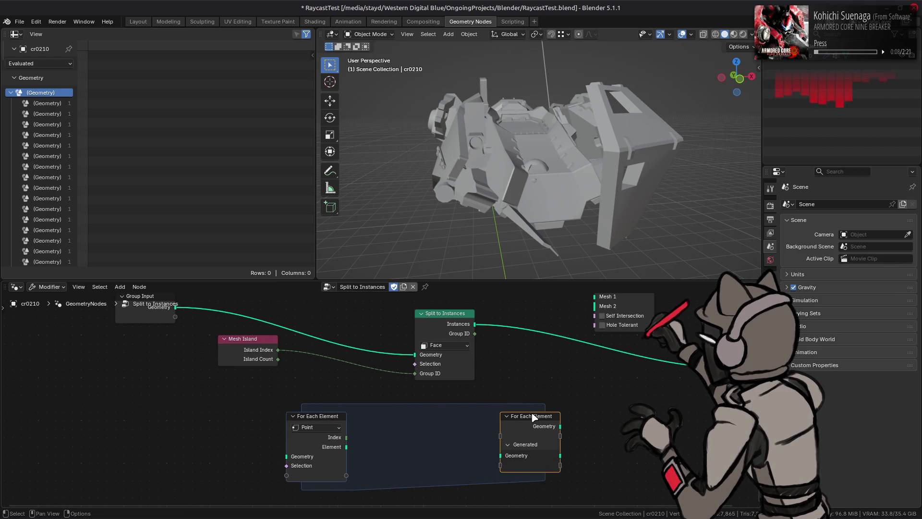
{"action": "left_click_drag", "start_coordinate": [534, 417], "coordinate": [594, 417]}
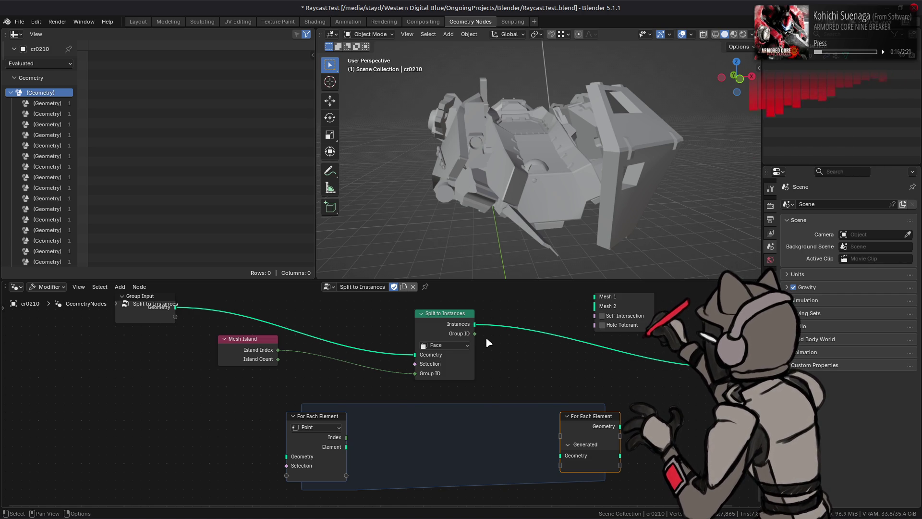
{"action": "scroll", "coordinate": [485, 339], "scroll_direction": "up", "scroll_amount": 2}
Step: Set the zone's domain to Instance and feed it the Split to Instances output
{"action": "left_click", "coordinate": [309, 440]}
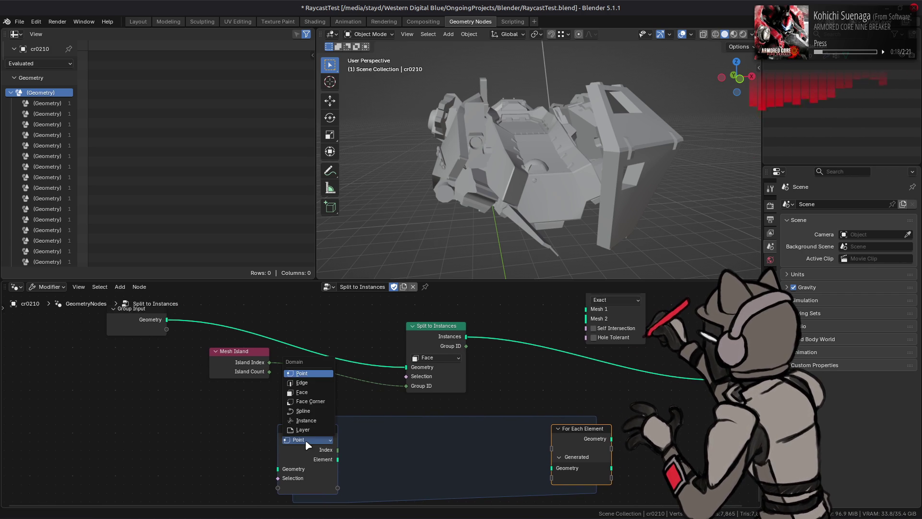
{"action": "left_click", "coordinate": [308, 421]}
{"action": "left_click_drag", "start_coordinate": [466, 339], "coordinate": [278, 470]}
{"action": "left_click", "coordinate": [325, 433]}
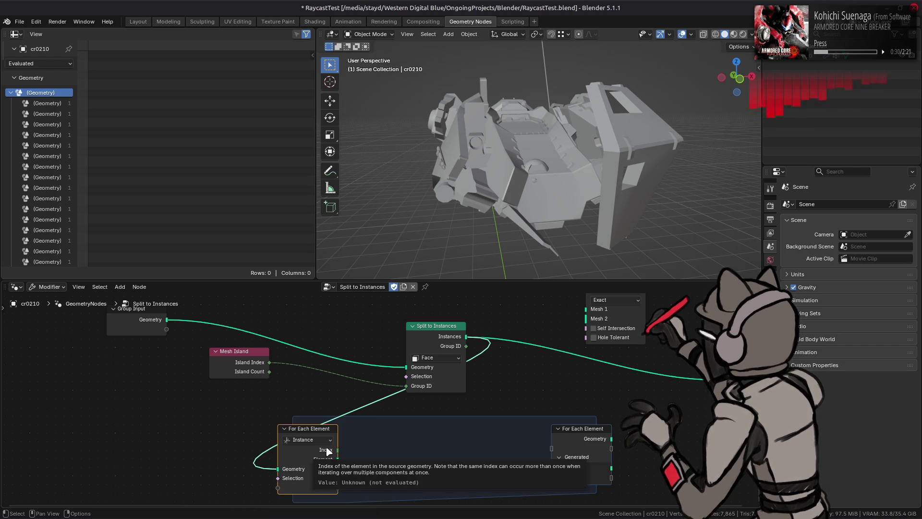
{"action": "mouse_move", "coordinate": [329, 466]}
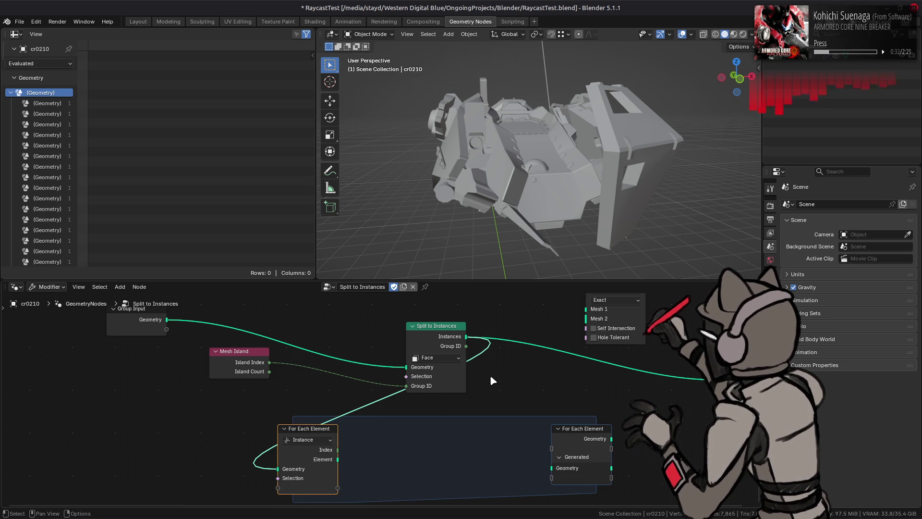
Step: Move the Mesh Boolean node inside the For Each Element zone
{"action": "middle_click_drag", "start_coordinate": [490, 373], "coordinate": [463, 405]}
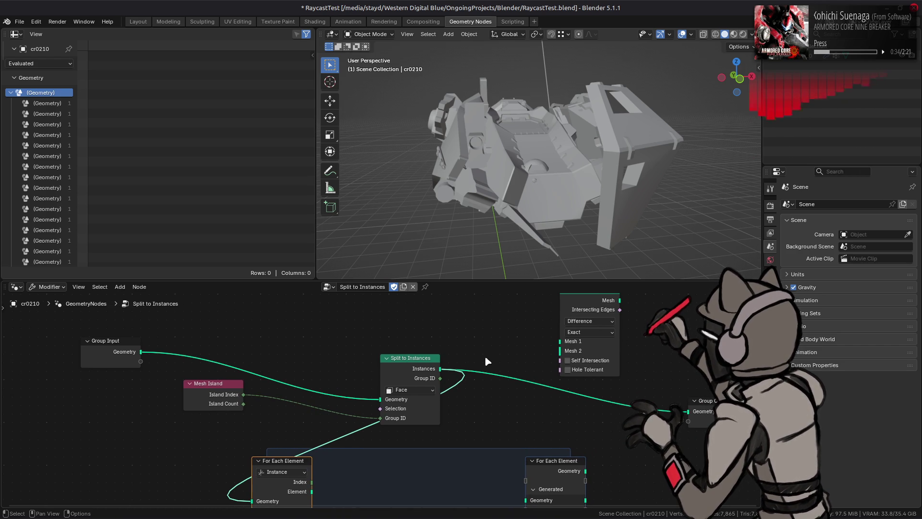
{"action": "mouse_move", "coordinate": [583, 306]}
{"action": "left_mouse_down"}
{"action": "mouse_move", "coordinate": [445, 480]}
{"action": "mouse_move", "coordinate": [444, 499]}
{"action": "mouse_move", "coordinate": [445, 412]}
{"action": "left_mouse_up"}
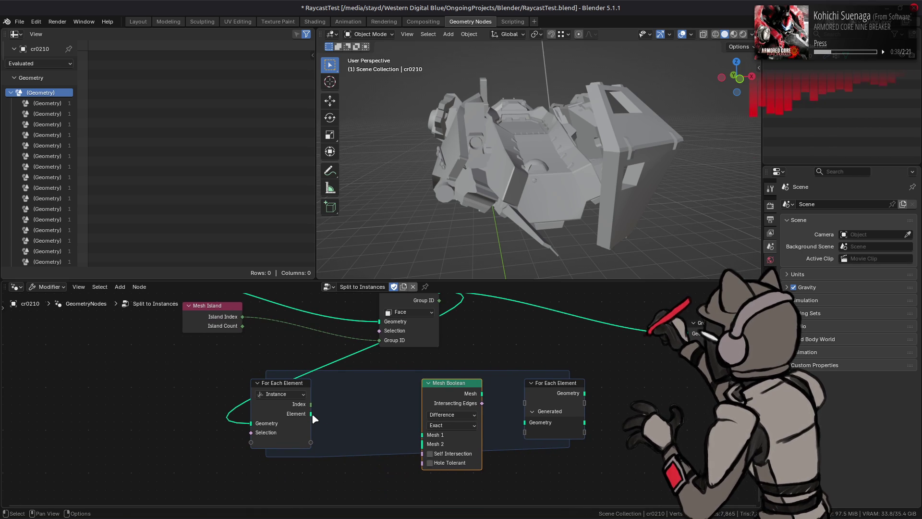
{"action": "middle_click_drag", "start_coordinate": [349, 392], "coordinate": [351, 416]}
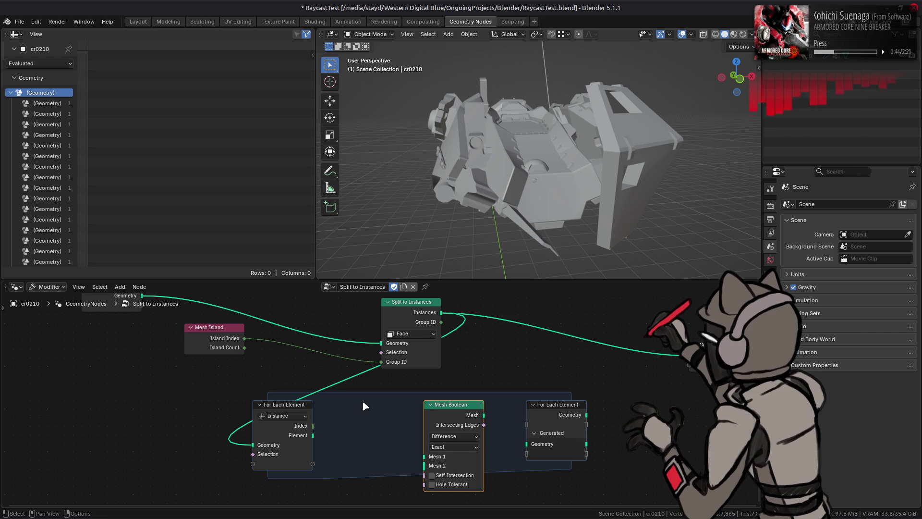
{"action": "key", "text": "shift+a"}
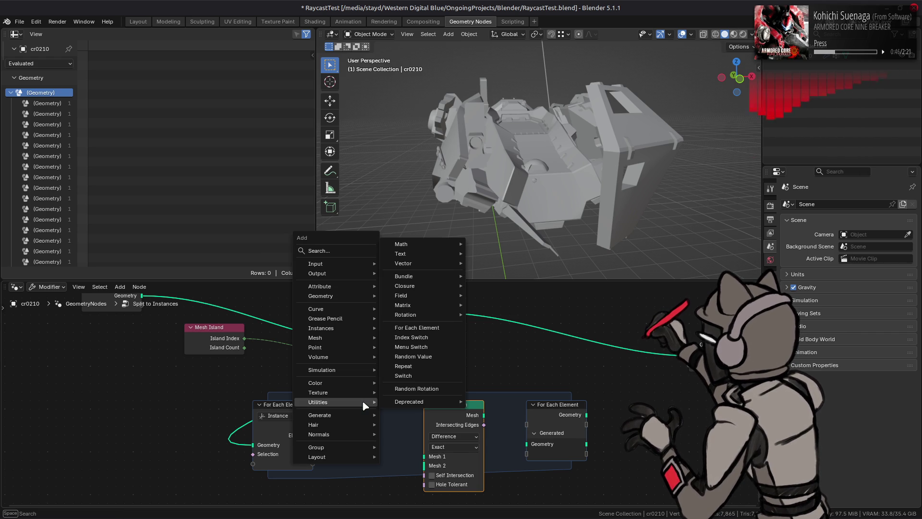
{"action": "mouse_move", "coordinate": [361, 338]}
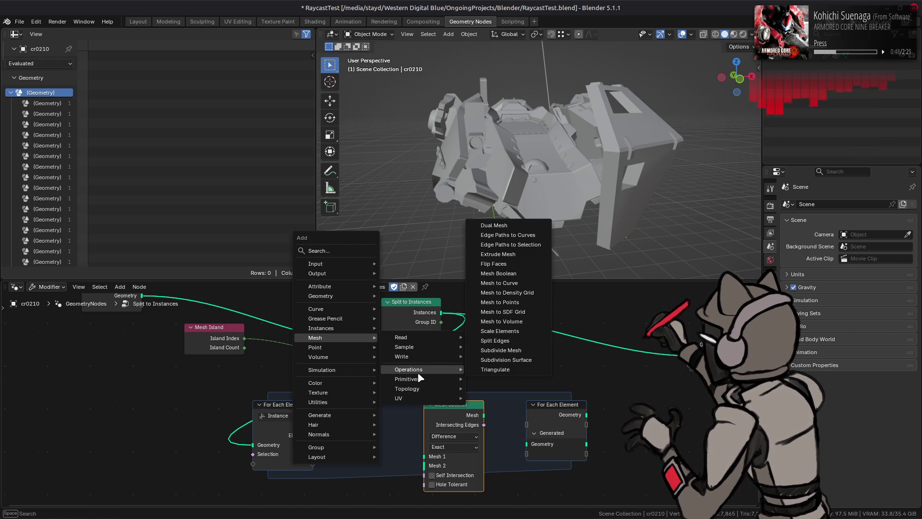
{"action": "mouse_move", "coordinate": [413, 380]}
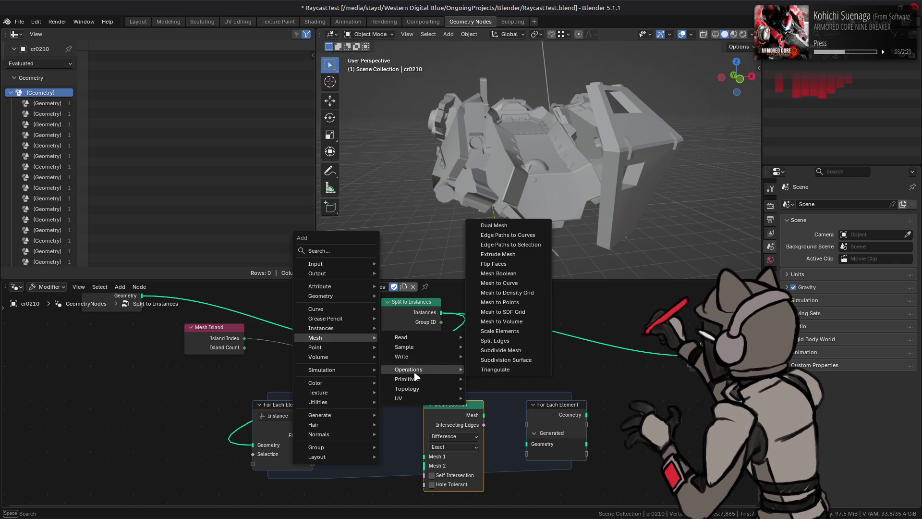
{"action": "mouse_move", "coordinate": [335, 329]}
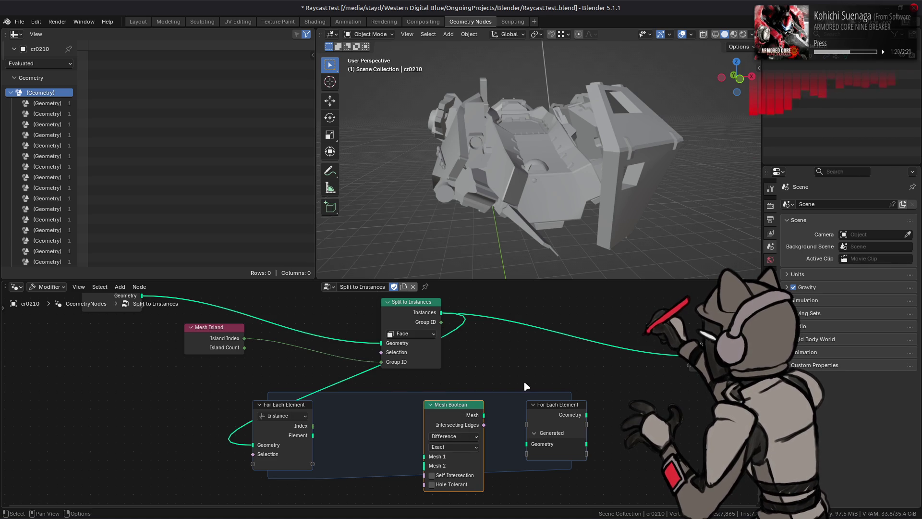
{"action": "mouse_move", "coordinate": [460, 425]}
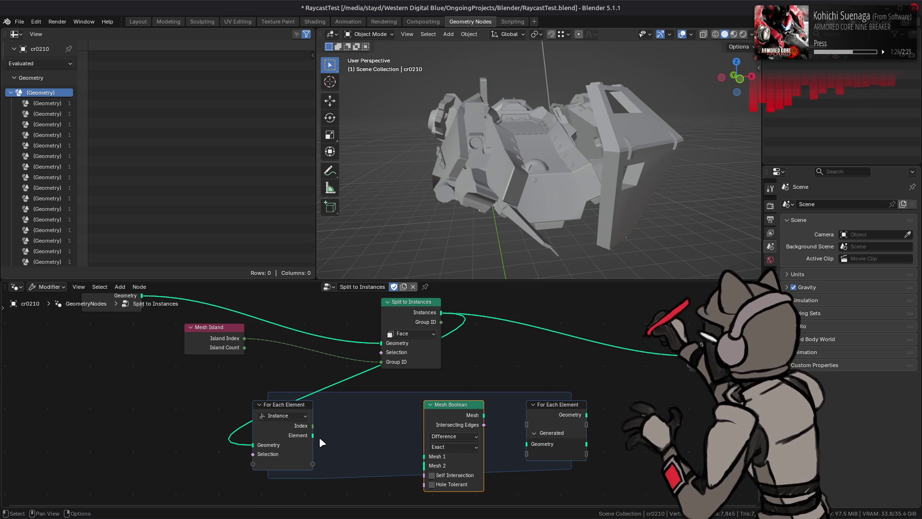
{"action": "mouse_move", "coordinate": [314, 437]}
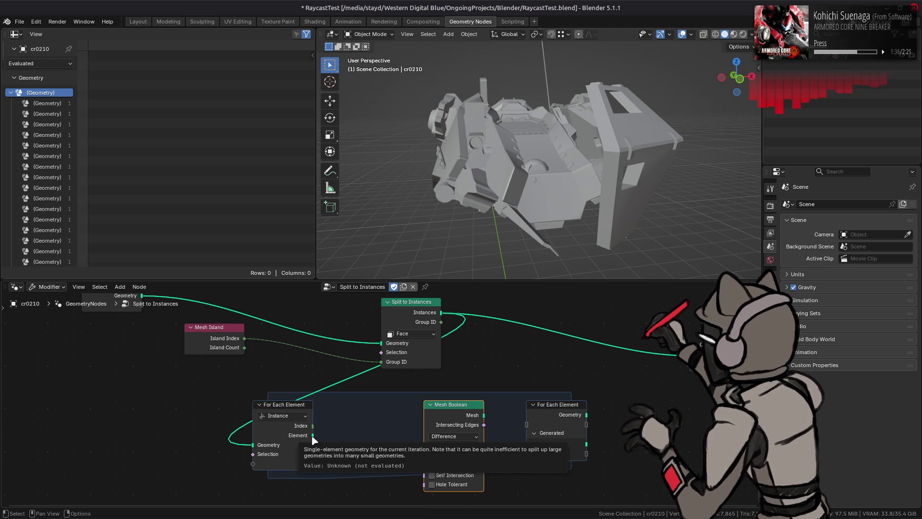
{"action": "left_click", "coordinate": [297, 416]}
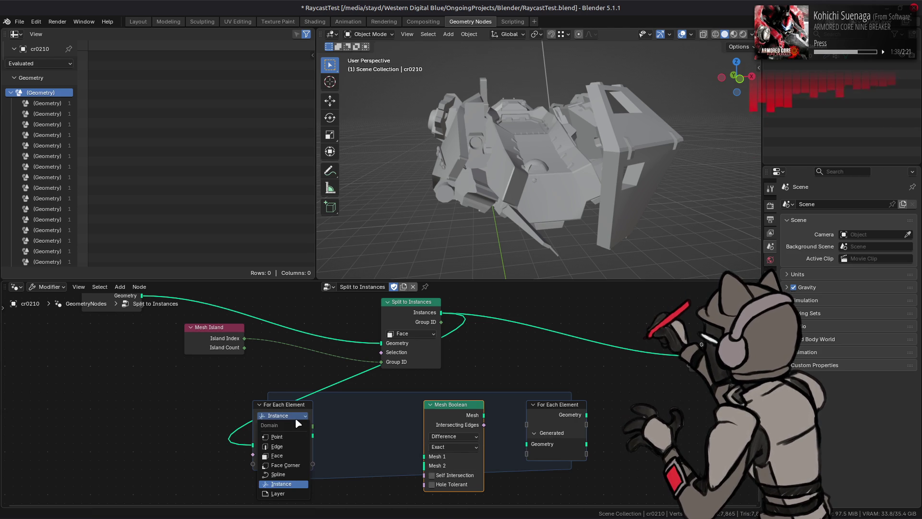
{"action": "left_click", "coordinate": [292, 456]}
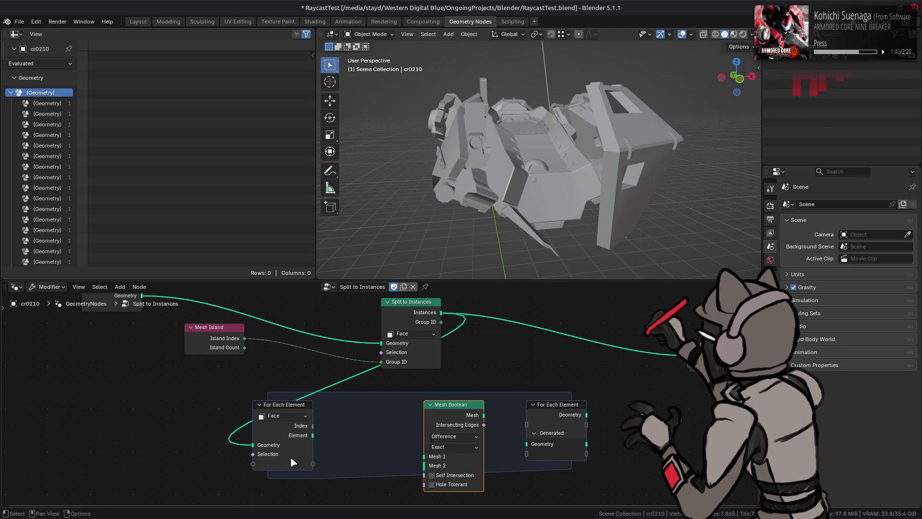
{"action": "left_click", "coordinate": [287, 415]}
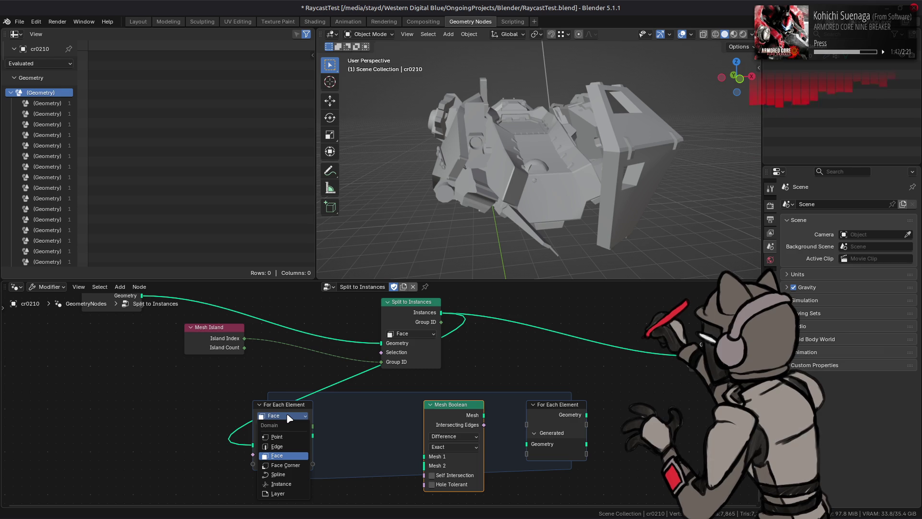
{"action": "left_click", "coordinate": [295, 486]}
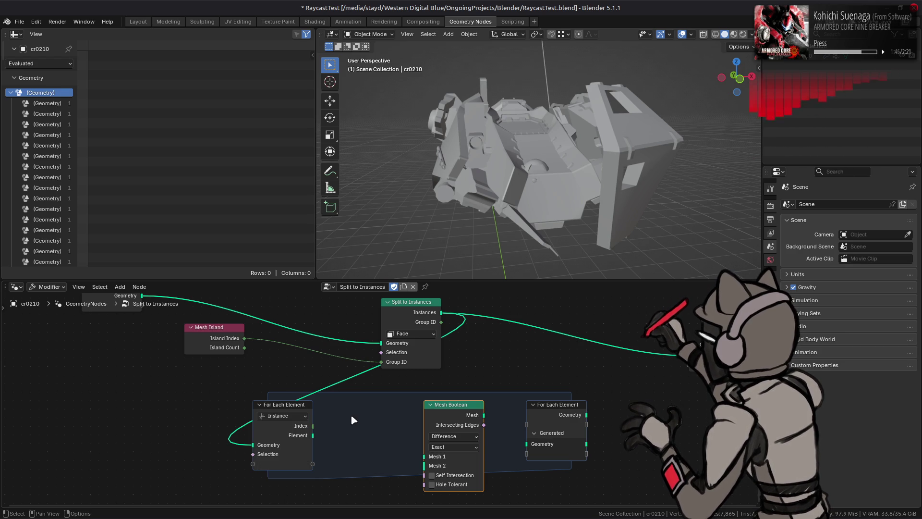
{"action": "left_click", "coordinate": [418, 326]}
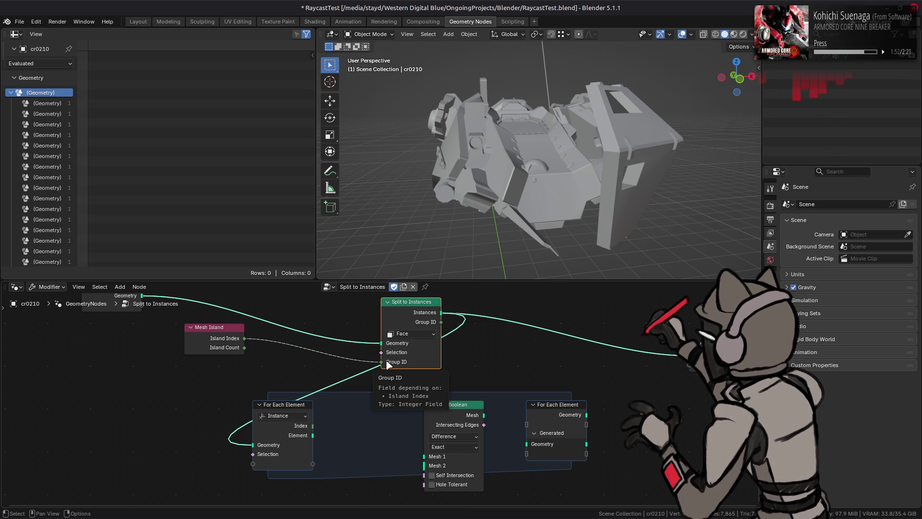
{"action": "middle_click_drag", "start_coordinate": [209, 399], "coordinate": [265, 406]}
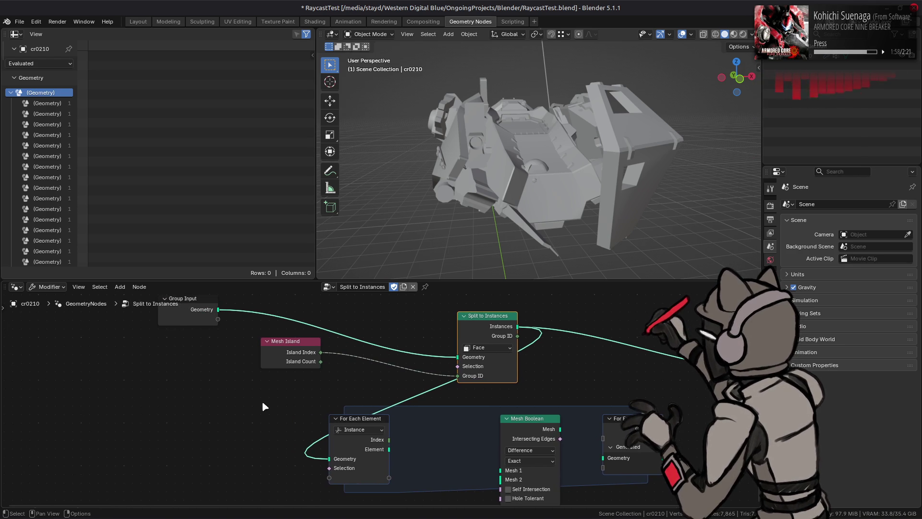
{"action": "key", "text": "shift+a"}
{"action": "mouse_move", "coordinate": [199, 287]}
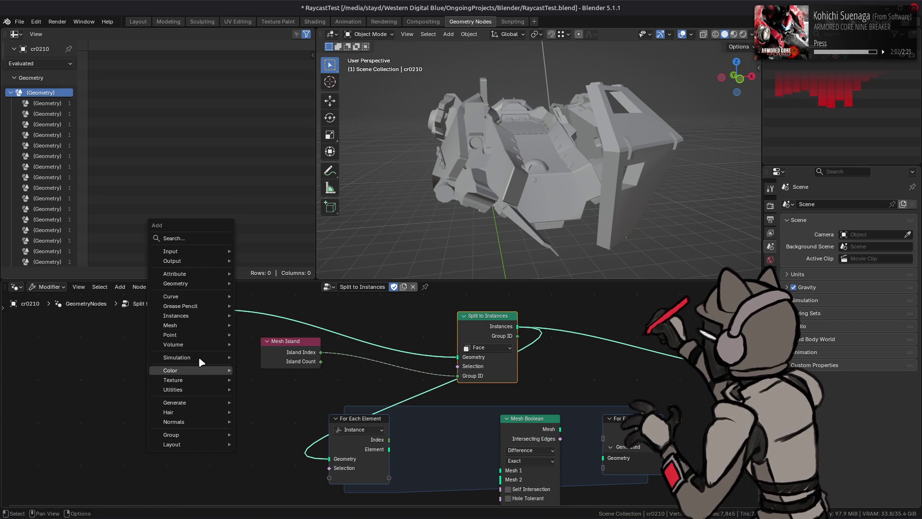
Step: Add a Delete Geometry node and feed it the Group Input geometry
{"action": "mouse_move", "coordinate": [200, 331]}
{"action": "mouse_move", "coordinate": [261, 357]}
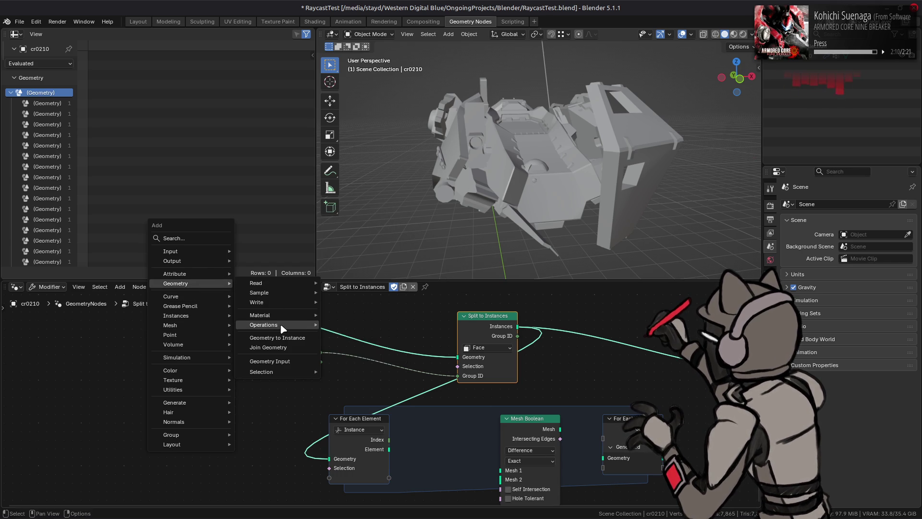
{"action": "mouse_move", "coordinate": [283, 328]}
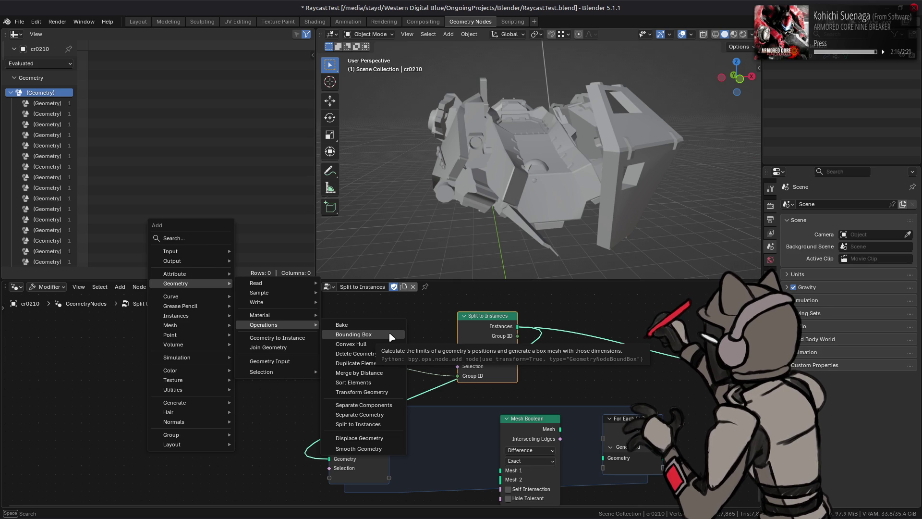
{"action": "left_click", "coordinate": [393, 355]}
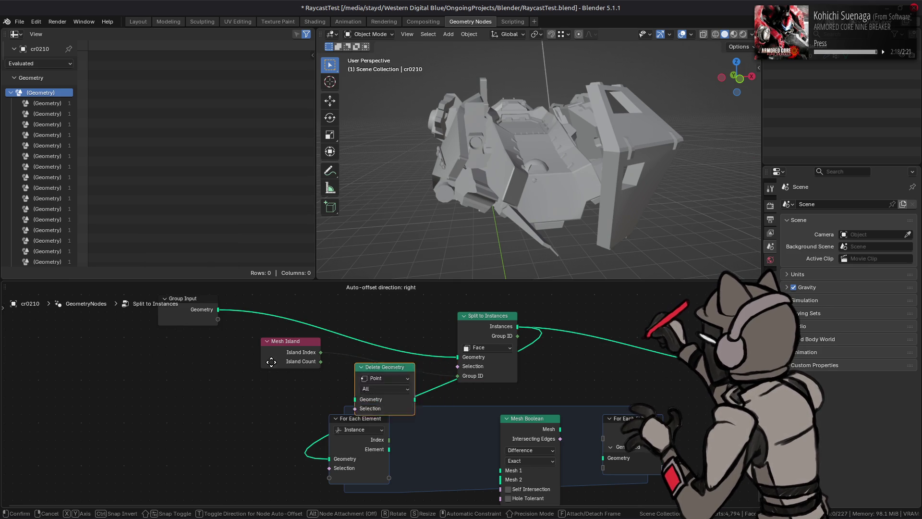
{"action": "left_click", "coordinate": [196, 355]}
{"action": "left_click_drag", "start_coordinate": [220, 311], "coordinate": [184, 408]}
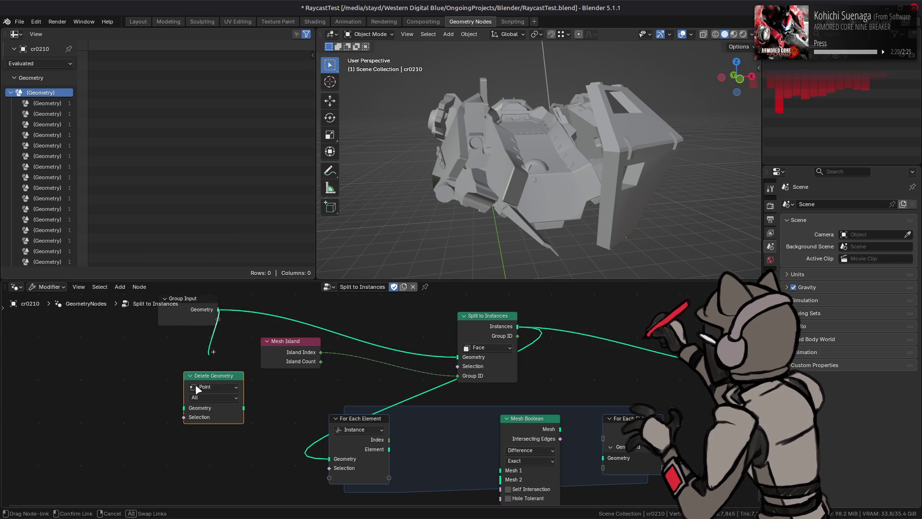
{"action": "middle_click_drag", "start_coordinate": [42, 412], "coordinate": [102, 396]}
Step: Add a Boolean constant node and link it to Delete Geometry's Selection
{"action": "key", "text": "shift+a"}
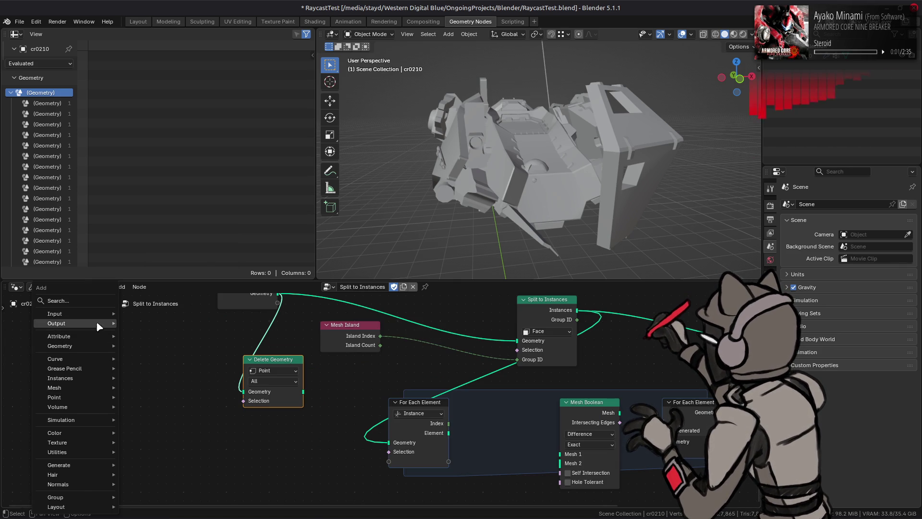
{"action": "mouse_move", "coordinate": [98, 317]}
{"action": "mouse_move", "coordinate": [141, 317]}
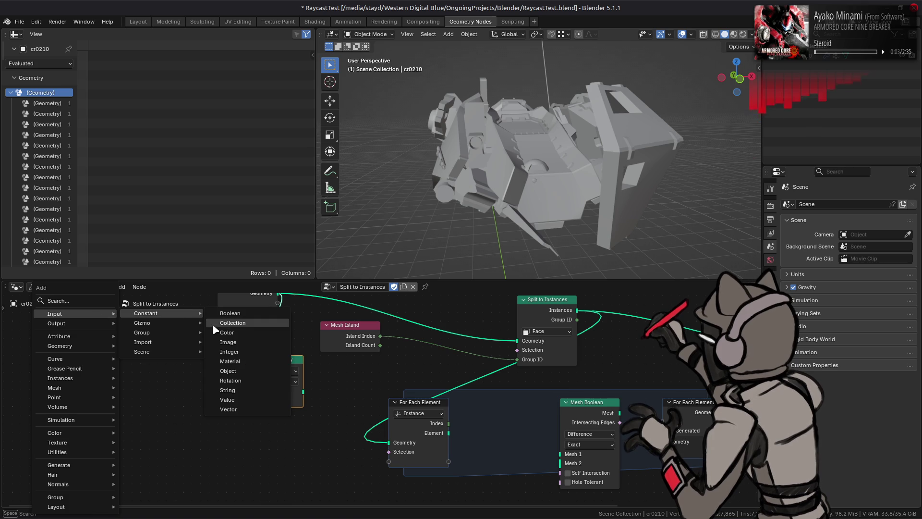
{"action": "left_click", "coordinate": [228, 316]}
{"action": "left_click", "coordinate": [172, 402]}
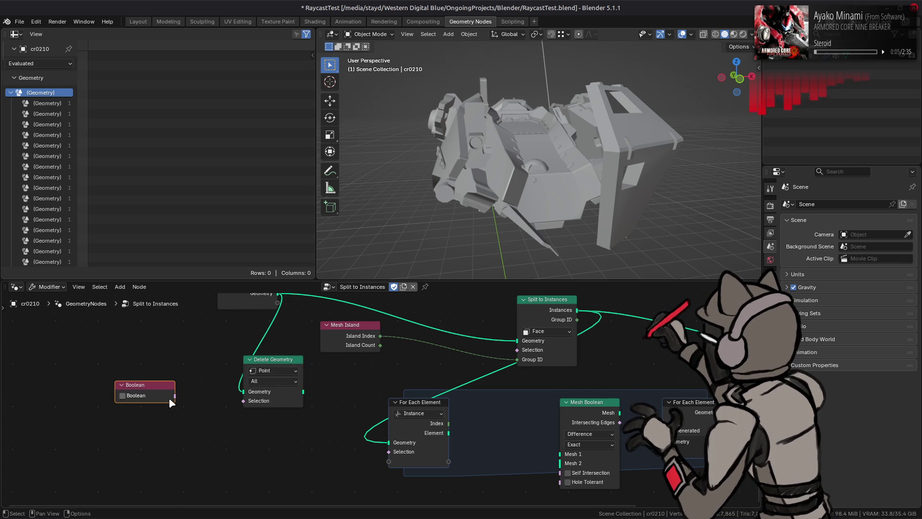
{"action": "mouse_move", "coordinate": [175, 396]}
{"action": "left_mouse_down"}
{"action": "mouse_move", "coordinate": [309, 401]}
{"action": "mouse_move", "coordinate": [391, 465]}
{"action": "mouse_move", "coordinate": [460, 462]}
{"action": "left_mouse_up"}
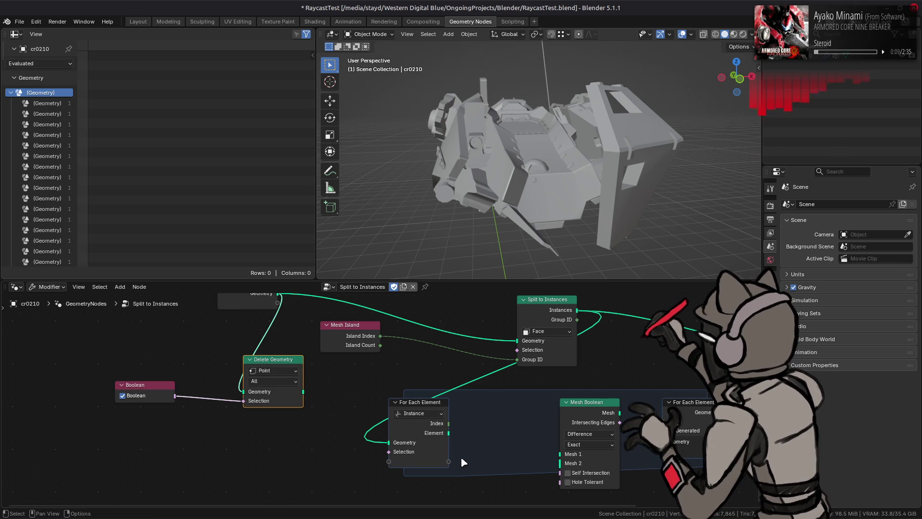
Step: Set Delete Geometry to the Face domain with the All deletion mode
{"action": "mouse_move", "coordinate": [303, 392]}
{"action": "left_mouse_down"}
{"action": "mouse_move", "coordinate": [346, 442]}
{"action": "mouse_move", "coordinate": [388, 464]}
{"action": "left_mouse_up"}
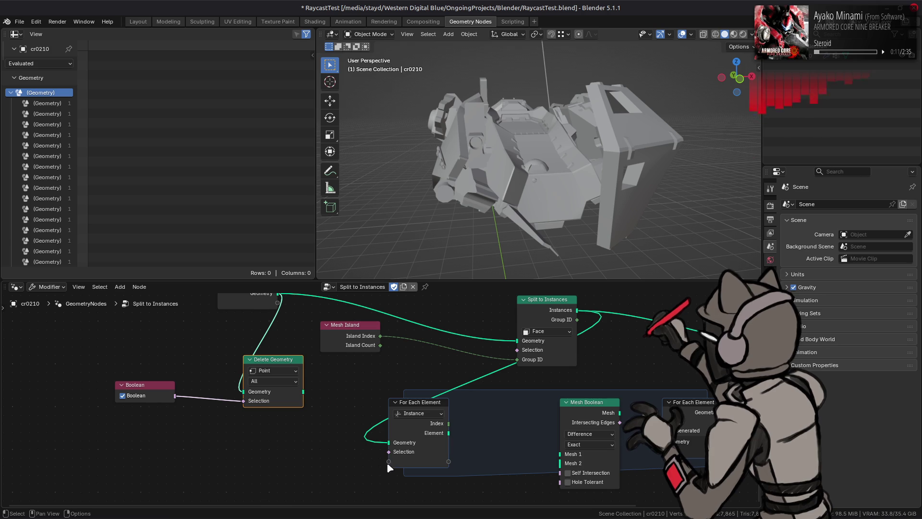
{"action": "left_click", "coordinate": [390, 463]}
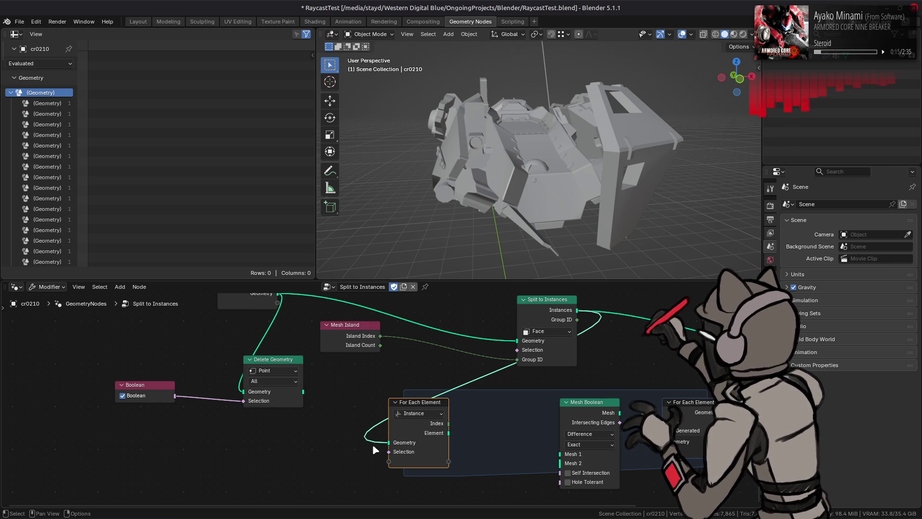
{"action": "left_click", "coordinate": [281, 372]}
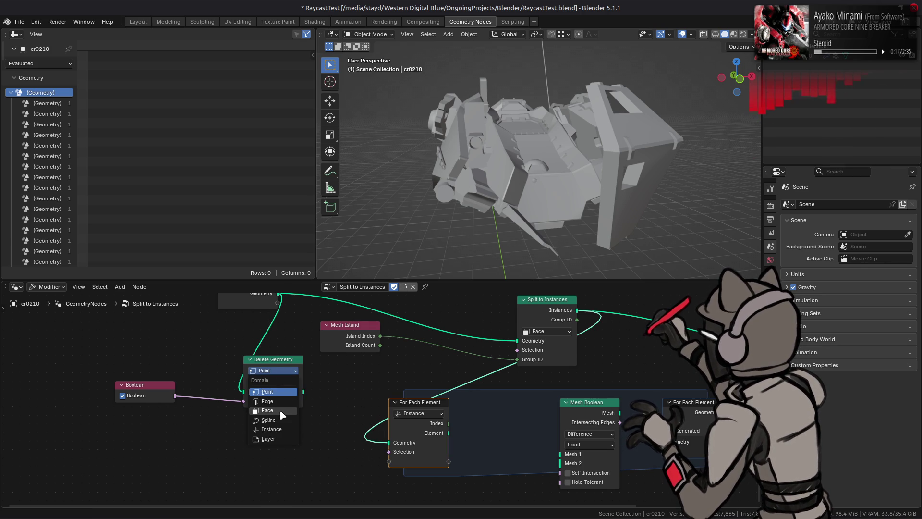
{"action": "left_click", "coordinate": [281, 412]}
{"action": "left_click", "coordinate": [284, 382]}
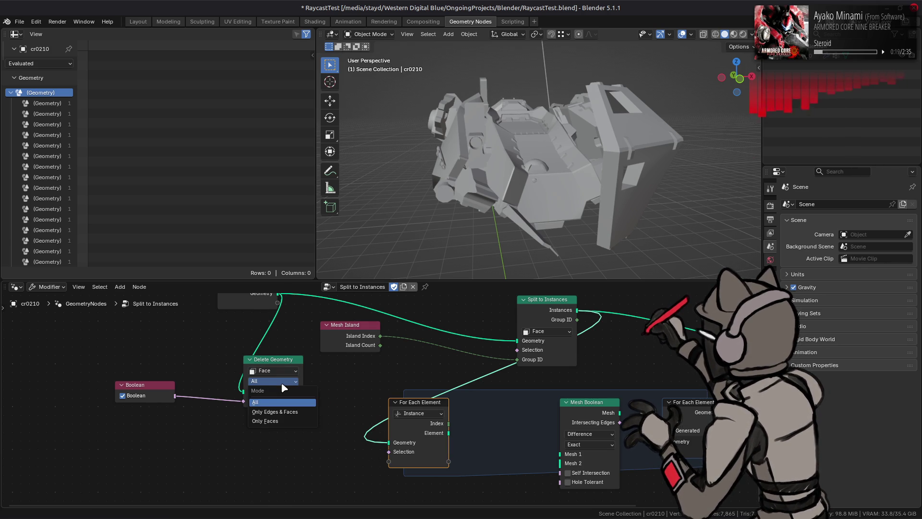
{"action": "left_click", "coordinate": [281, 402]}
{"action": "mouse_move", "coordinate": [303, 391]}
{"action": "left_mouse_down"}
{"action": "mouse_move", "coordinate": [391, 464]}
{"action": "mouse_move", "coordinate": [397, 443]}
{"action": "mouse_move", "coordinate": [318, 397]}
{"action": "mouse_move", "coordinate": [347, 407]}
{"action": "left_mouse_up"}
{"action": "key", "text": "Escape"}
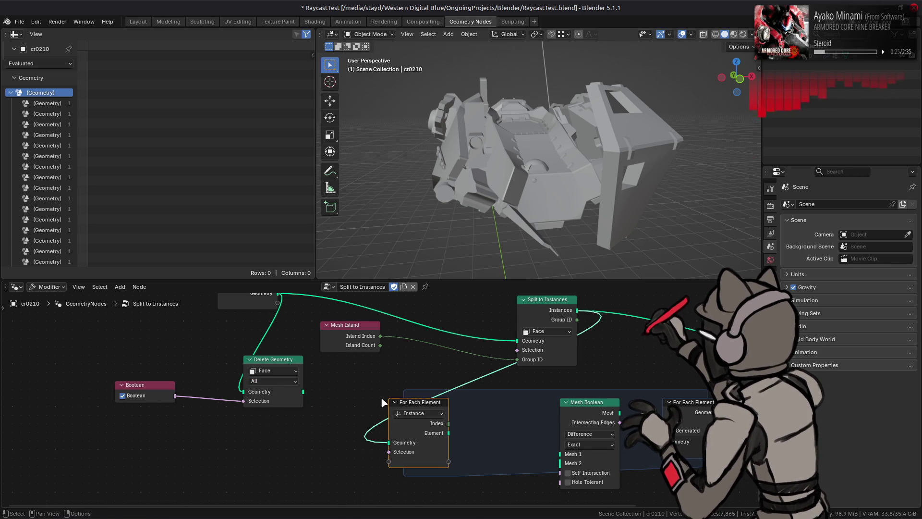
Step: Link Element to both Mesh Boolean meshes and Delete Geometry into For Each Element
{"action": "middle_click_drag", "start_coordinate": [370, 402], "coordinate": [258, 380]}
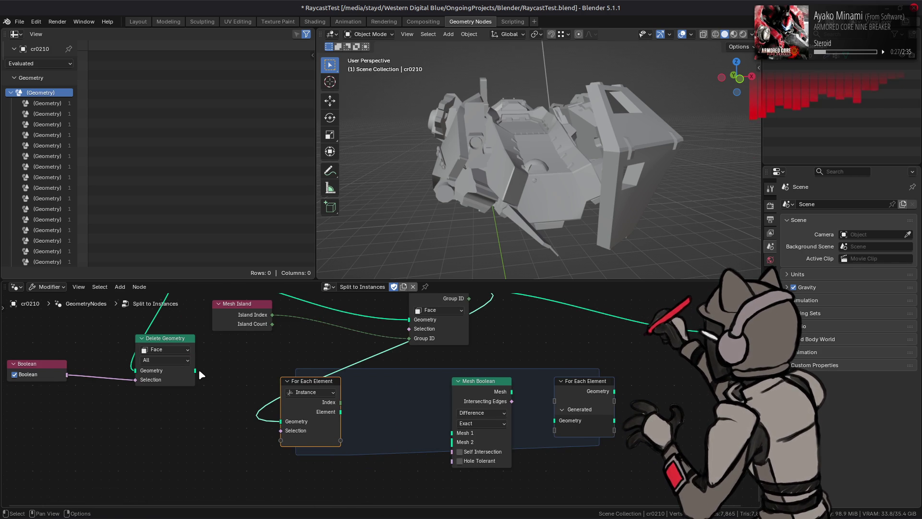
{"action": "left_click_drag", "start_coordinate": [340, 412], "coordinate": [452, 442]}
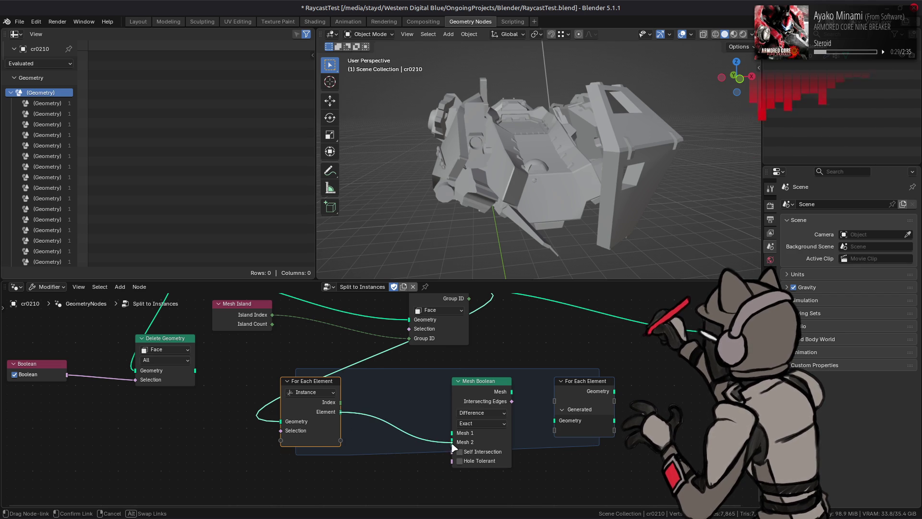
{"action": "left_click_drag", "start_coordinate": [195, 371], "coordinate": [281, 422]}
{"action": "left_click_drag", "start_coordinate": [341, 411], "coordinate": [452, 433]}
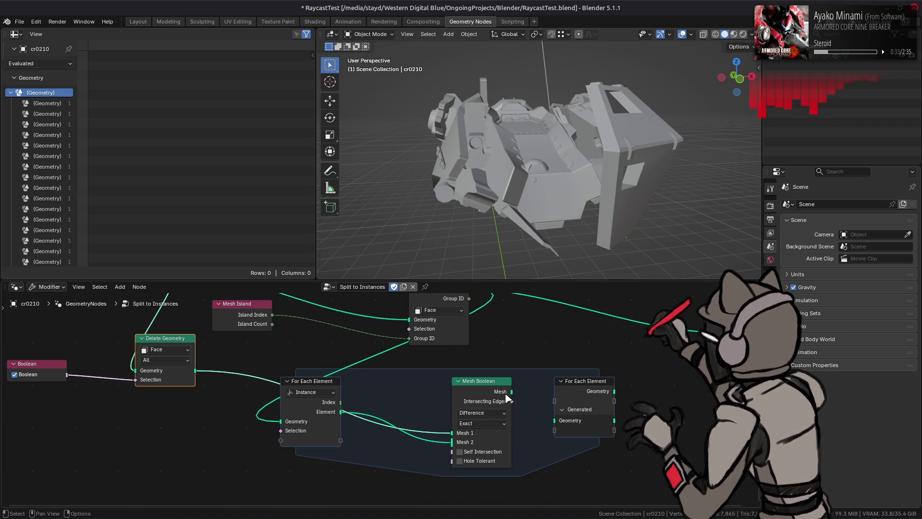
Step: Route the Mesh Boolean result into Generated Geometry and the zone's Geometry to Group Output
{"action": "left_click_drag", "start_coordinate": [510, 392], "coordinate": [562, 423]}
{"action": "left_click", "coordinate": [571, 389]}
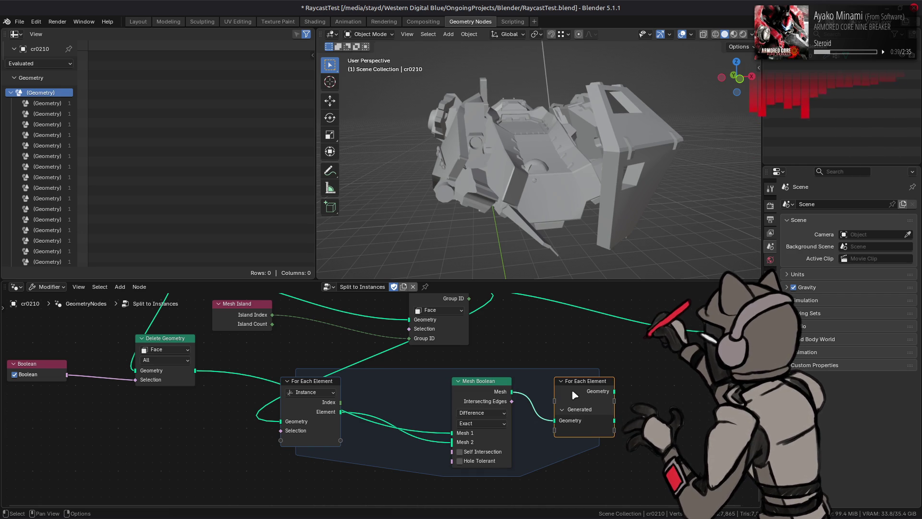
{"action": "mouse_move", "coordinate": [599, 397]}
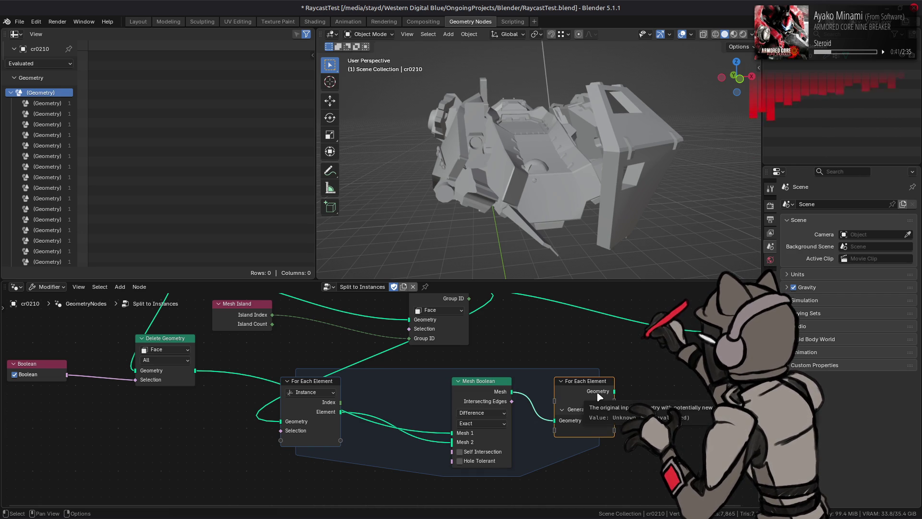
{"action": "mouse_move", "coordinate": [616, 424]}
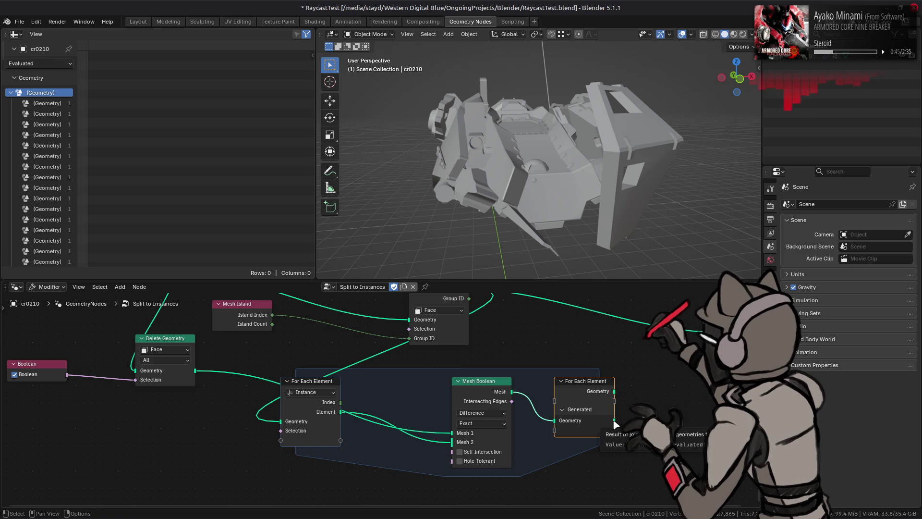
{"action": "middle_click_drag", "start_coordinate": [609, 377], "coordinate": [539, 395]}
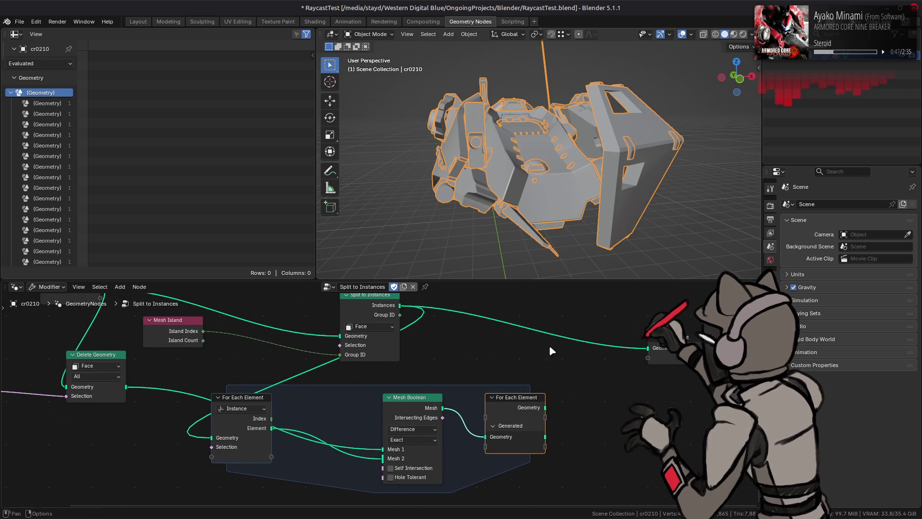
{"action": "mouse_move", "coordinate": [549, 439]}
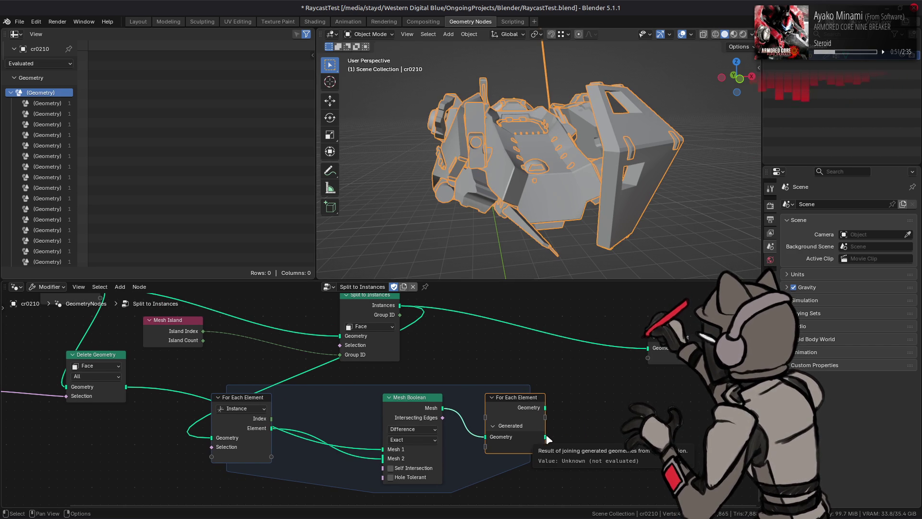
{"action": "left_click_drag", "start_coordinate": [546, 408], "coordinate": [649, 348]}
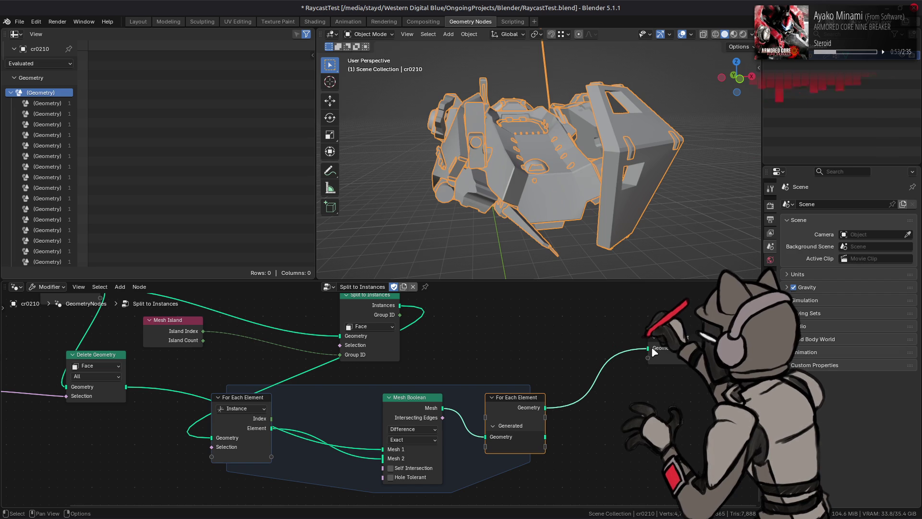
Step: Enable the Statistics overlay in the viewport
{"action": "left_click", "coordinate": [692, 34]}
{"action": "left_click", "coordinate": [627, 139]}
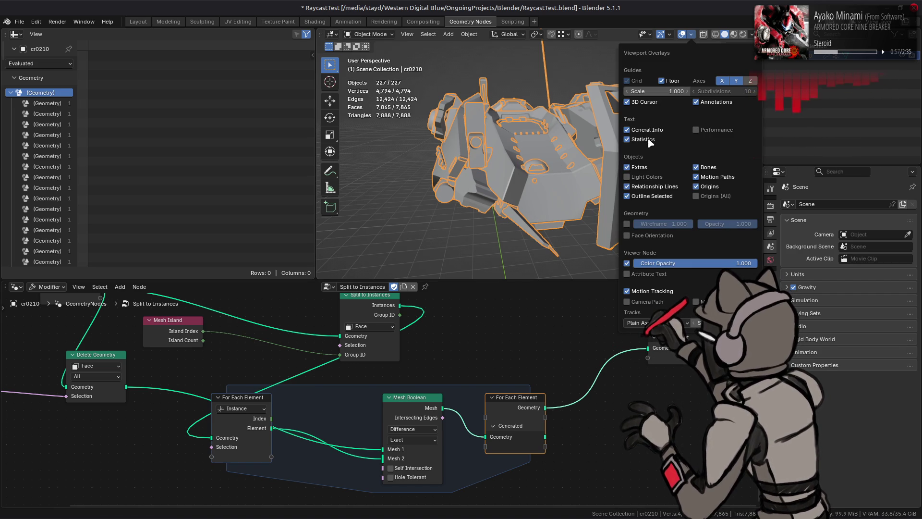
{"action": "scroll", "coordinate": [464, 317], "scroll_direction": "up", "scroll_amount": 2, "text": "ctrl"}
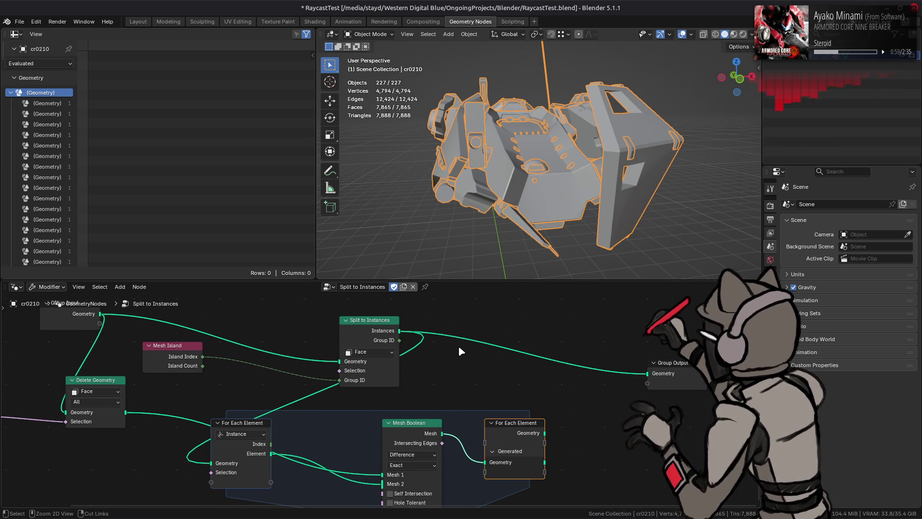
Step: Compare Group Output fed by the zone's Generated Geometry versus its main Geometry output
{"action": "left_click_drag", "start_coordinate": [545, 462], "coordinate": [647, 375]}
{"action": "left_click_drag", "start_coordinate": [545, 433], "coordinate": [647, 375]}
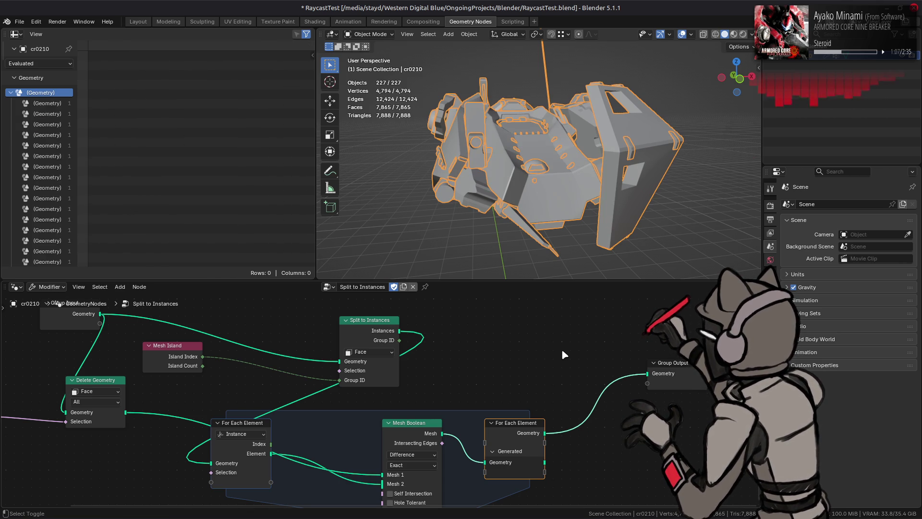
{"action": "key", "text": "ctrl+z"}
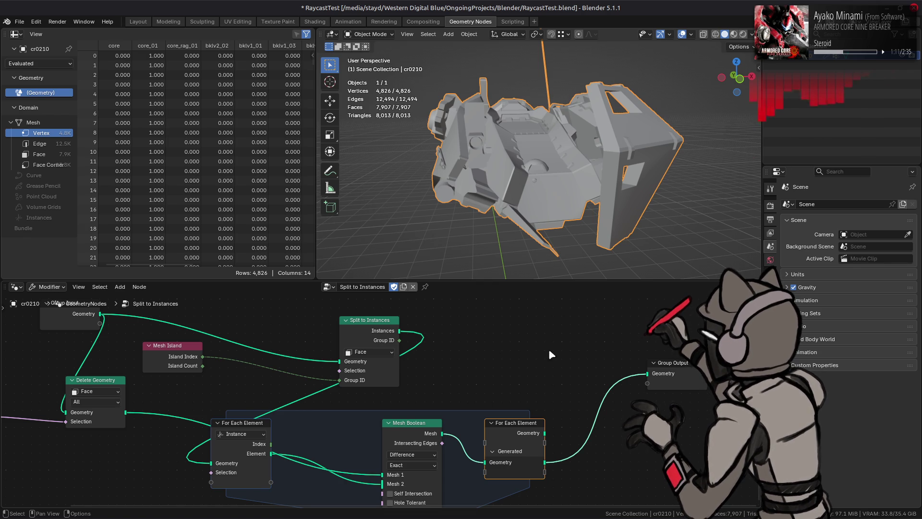
{"action": "key", "text": "ctrl+z"}
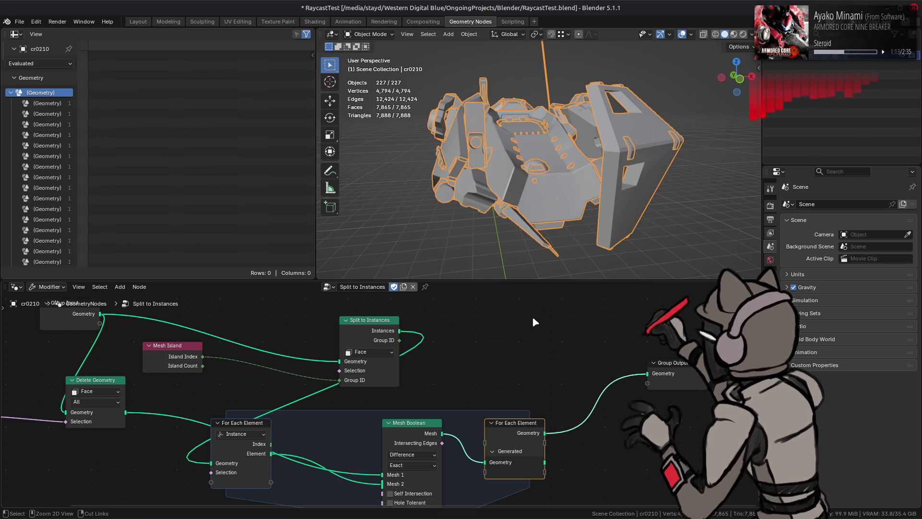
{"action": "key", "text": "ctrl+shift+z"}
Step: Try Self Intersection and Hole Tolerant on the Mesh Boolean, leaving both off
{"action": "middle_click_drag", "start_coordinate": [412, 474], "coordinate": [432, 420]}
{"action": "left_click", "coordinate": [436, 440]}
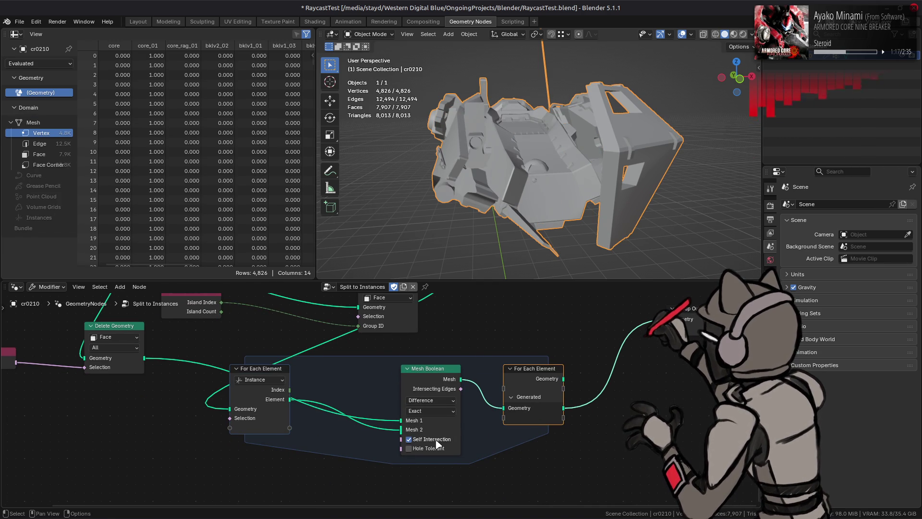
{"action": "left_click", "coordinate": [435, 440]}
{"action": "left_click", "coordinate": [433, 449]}
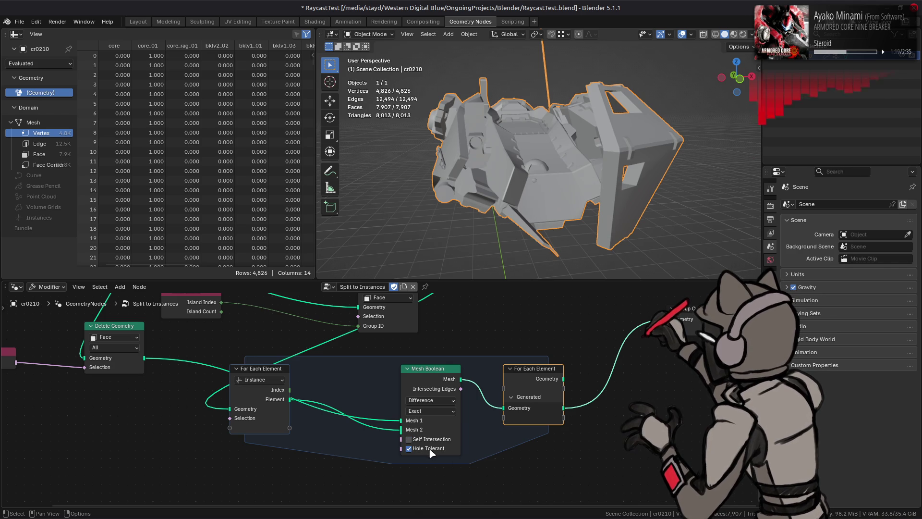
{"action": "left_click", "coordinate": [431, 449]}
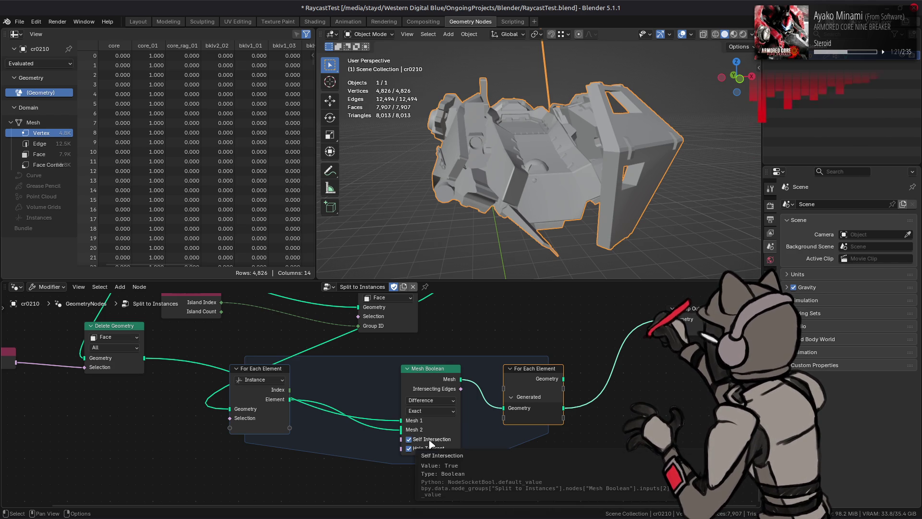
{"action": "left_click", "coordinate": [430, 440]}
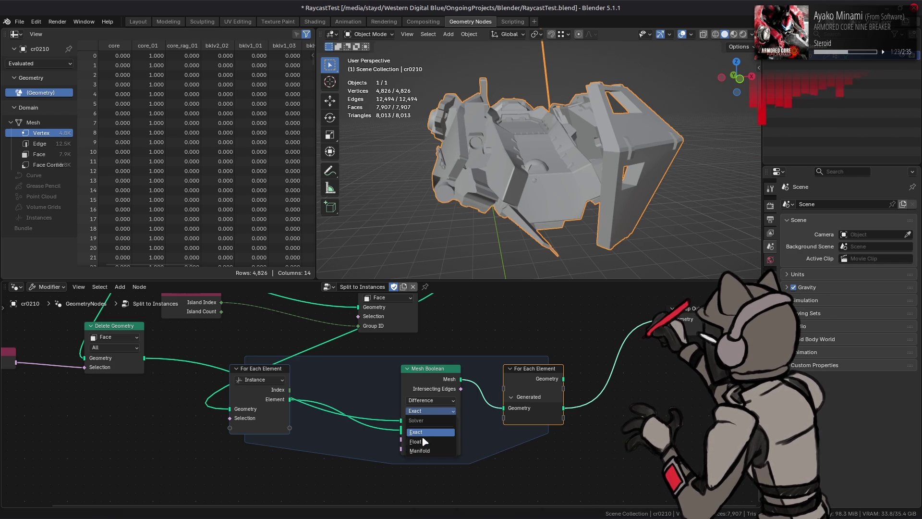
Step: Compare the Float, Manifold and Exact solvers, settle on Float, then show the Layout workspace
{"action": "left_click", "coordinate": [424, 441]}
{"action": "left_click", "coordinate": [432, 402]}
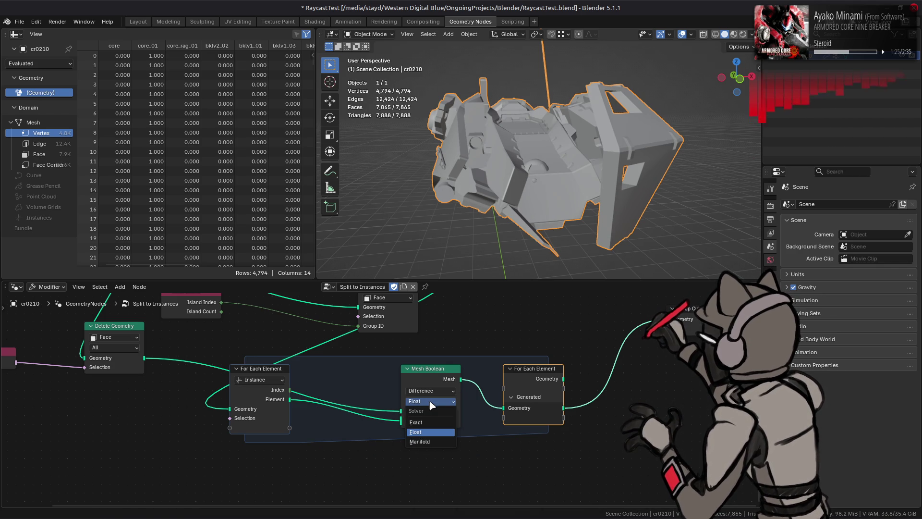
{"action": "left_click", "coordinate": [423, 442]}
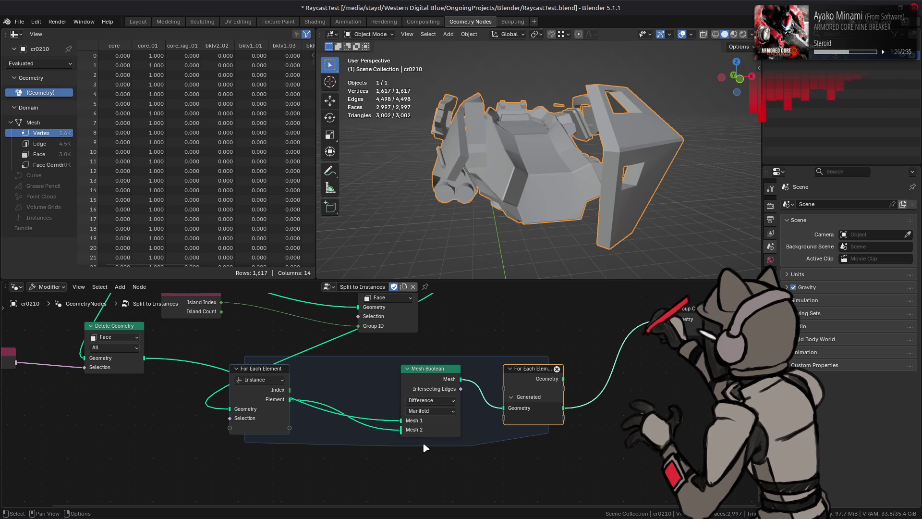
{"action": "left_click", "coordinate": [442, 404]}
{"action": "left_click", "coordinate": [480, 421]}
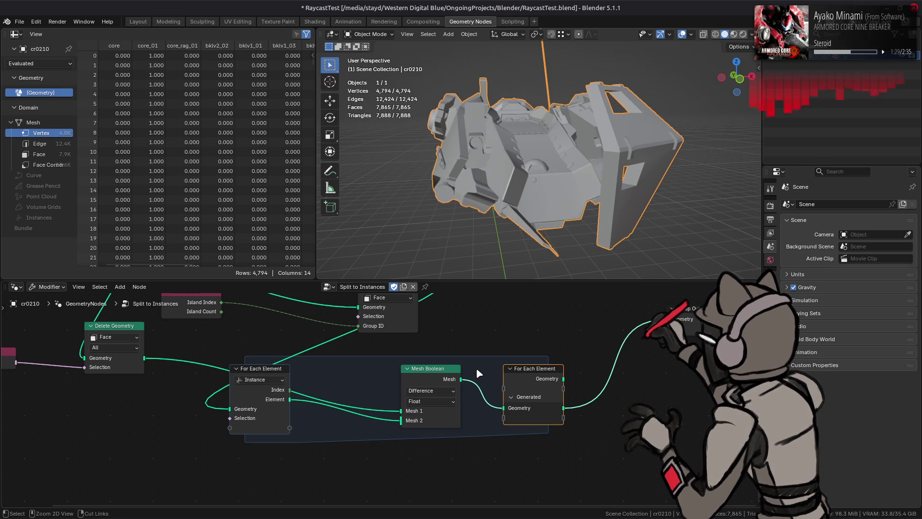
{"action": "left_click", "coordinate": [433, 401]}
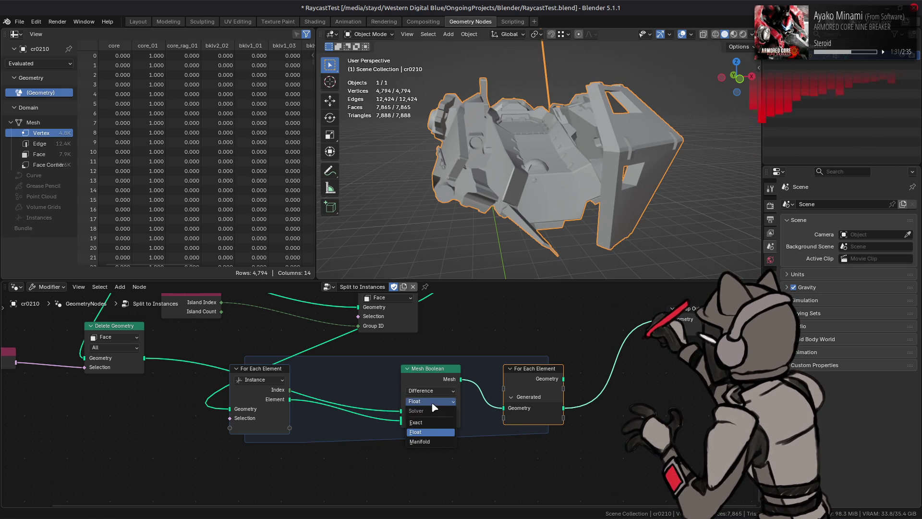
{"action": "left_click", "coordinate": [430, 423]}
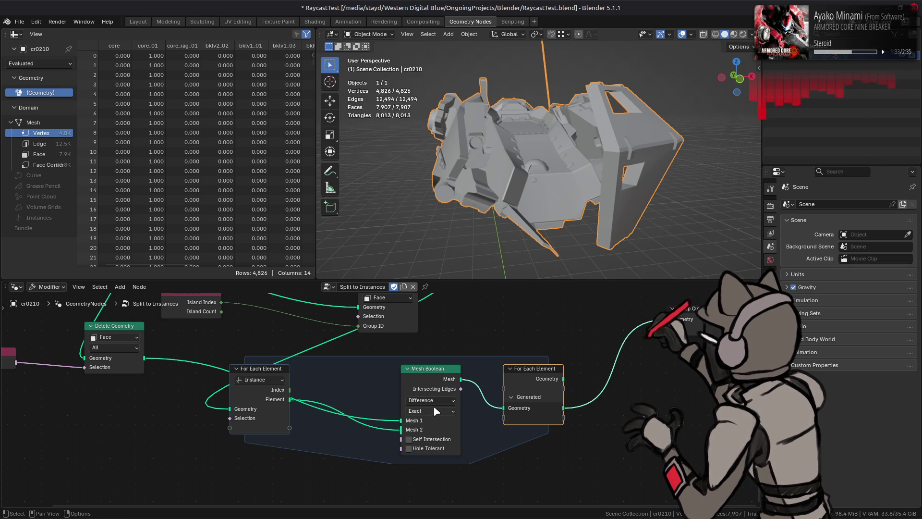
{"action": "left_click", "coordinate": [435, 409]}
{"action": "left_click", "coordinate": [429, 442]}
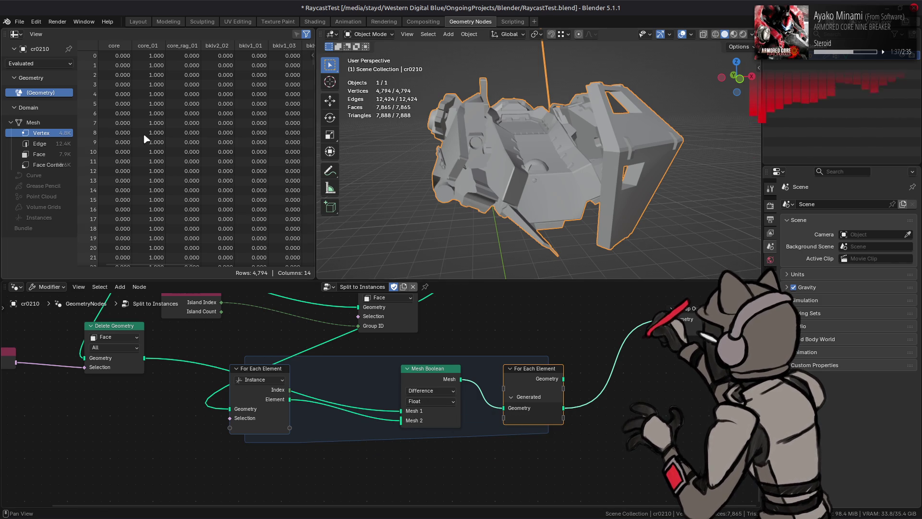
{"action": "left_click", "coordinate": [138, 21]}
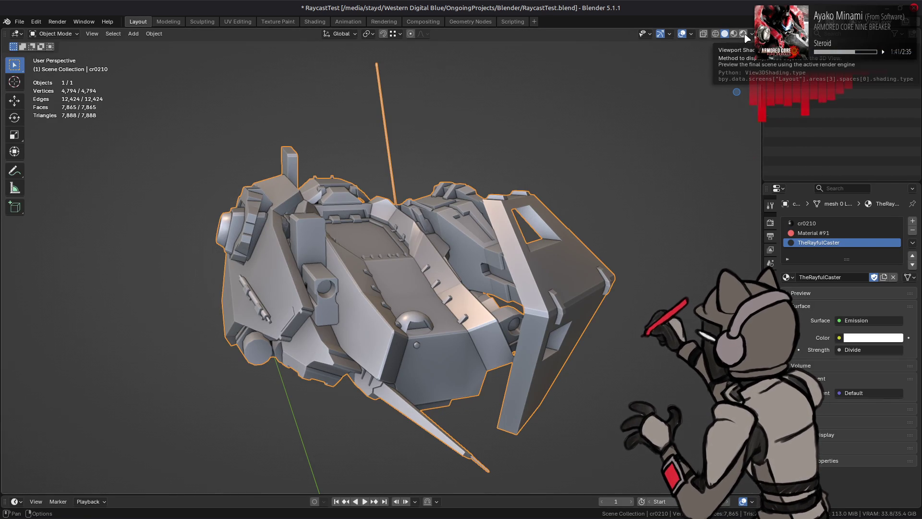
Step: Back in Geometry Nodes, switch the viewport to Rendered shading
{"action": "left_click", "coordinate": [488, 22]}
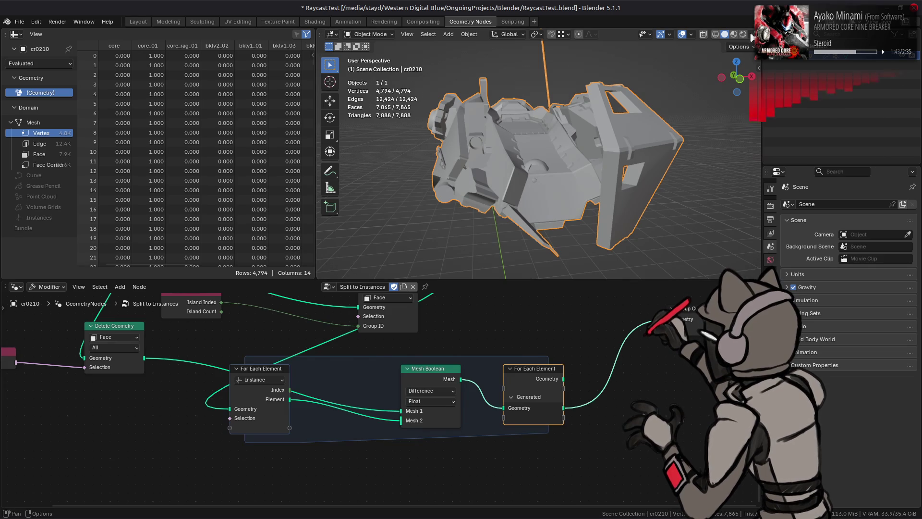
{"action": "left_click", "coordinate": [744, 36]}
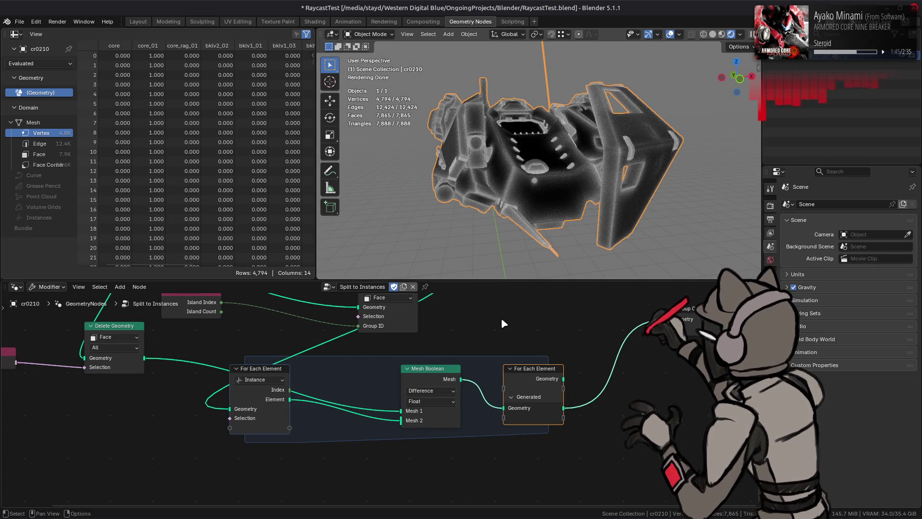
{"action": "scroll", "coordinate": [500, 318], "scroll_direction": "up", "scroll_amount": 3}
Step: Compare split-instance and boolean outputs, then duplicate Split to Instances beside Group Output
{"action": "left_click", "coordinate": [409, 339]}
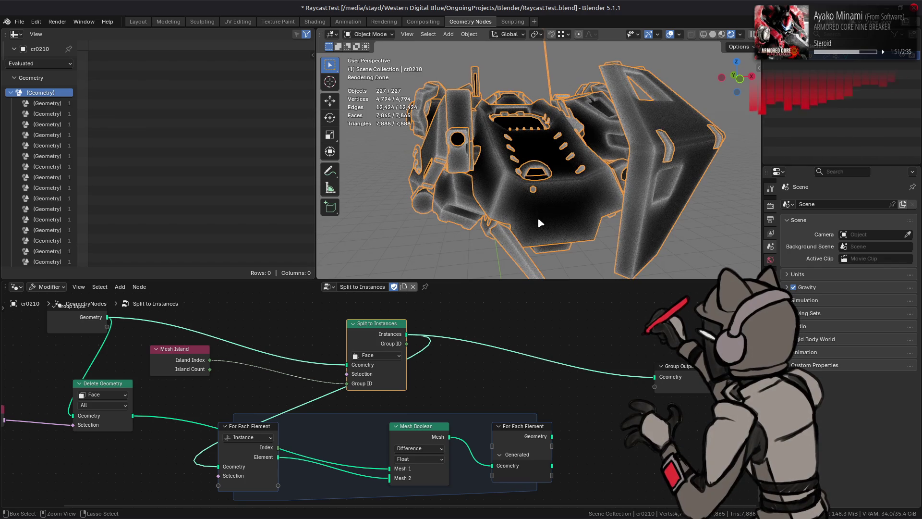
{"action": "key", "text": "ctrl+z"}
{"action": "key", "text": "ctrl+shift+z"}
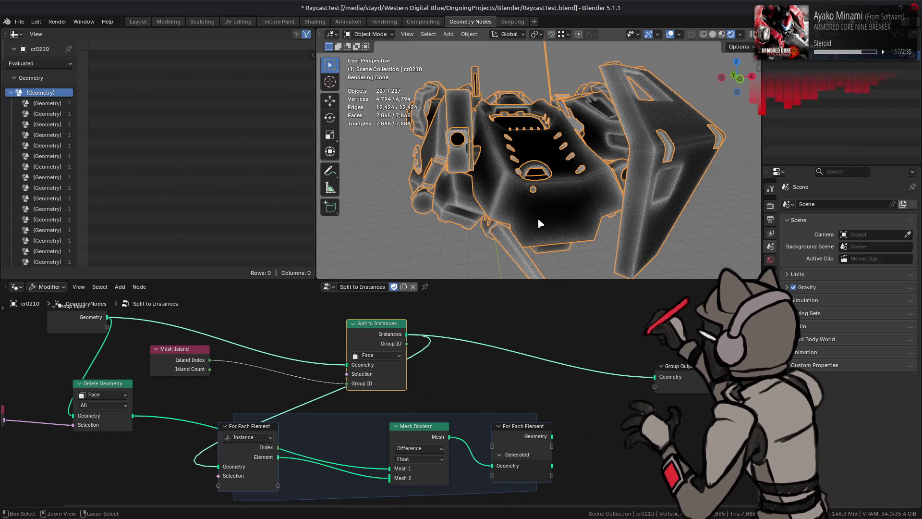
{"action": "key", "text": "ctrl+z"}
{"action": "key", "text": "ctrl+shift+z"}
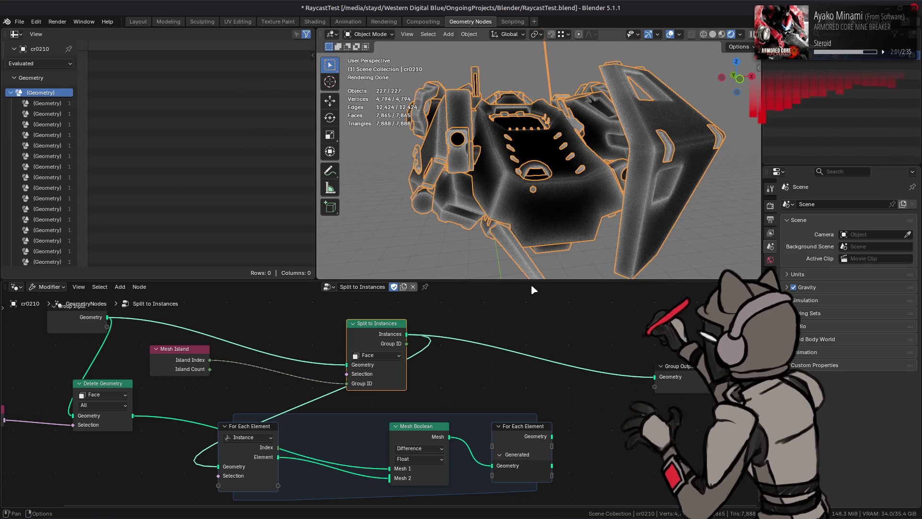
{"action": "key", "text": "ctrl+z"}
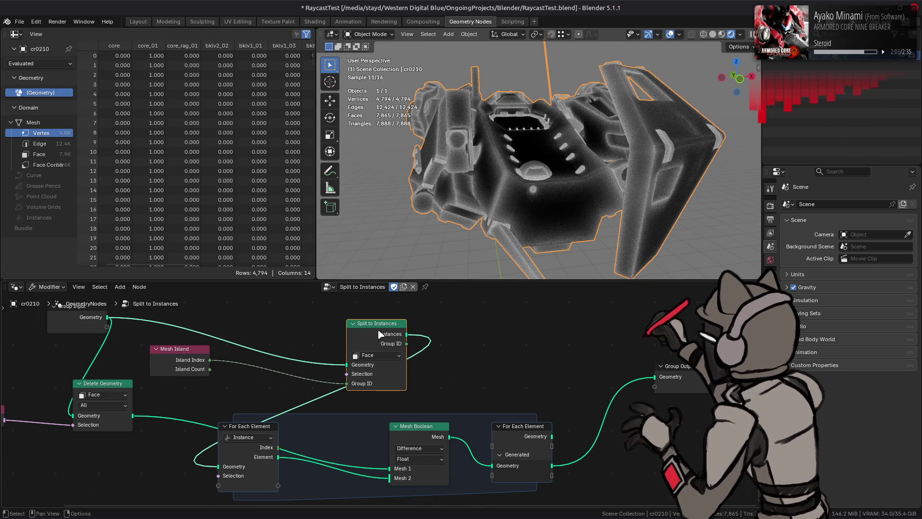
{"action": "key", "text": "shift+d"}
{"action": "left_click", "coordinate": [576, 333]}
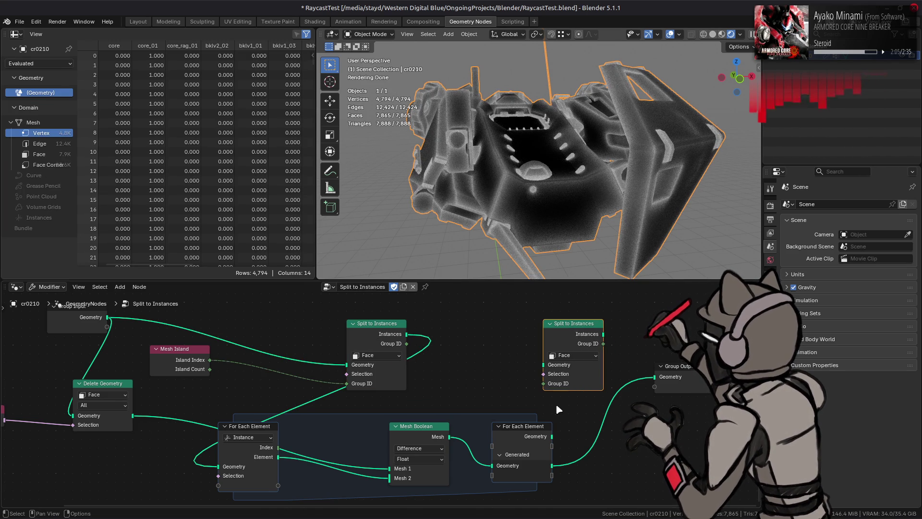
Step: Wire the duplicate Split to Instances to the zone result, Island Index and Group Output
{"action": "mouse_move", "coordinate": [552, 436]}
{"action": "left_mouse_down"}
{"action": "mouse_move", "coordinate": [529, 361]}
{"action": "mouse_move", "coordinate": [543, 365]}
{"action": "left_mouse_up"}
{"action": "mouse_move", "coordinate": [209, 360]}
{"action": "left_mouse_down"}
{"action": "mouse_move", "coordinate": [543, 391]}
{"action": "mouse_move", "coordinate": [544, 383]}
{"action": "left_mouse_up"}
{"action": "left_click_drag", "start_coordinate": [603, 333], "coordinate": [655, 377]}
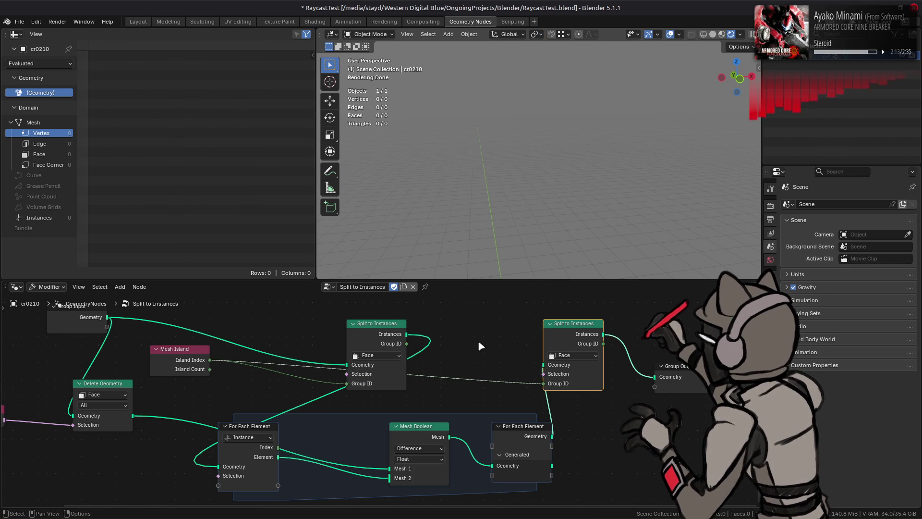
{"action": "mouse_move", "coordinate": [552, 466]}
{"action": "left_mouse_down"}
{"action": "mouse_move", "coordinate": [565, 429]}
{"action": "mouse_move", "coordinate": [543, 366]}
{"action": "left_mouse_up"}
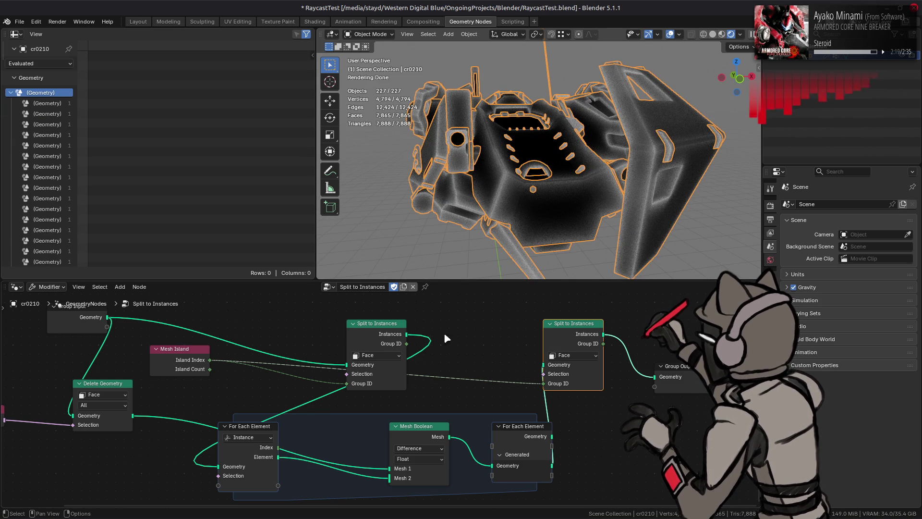
{"action": "left_click_drag", "start_coordinate": [407, 334], "coordinate": [654, 377]}
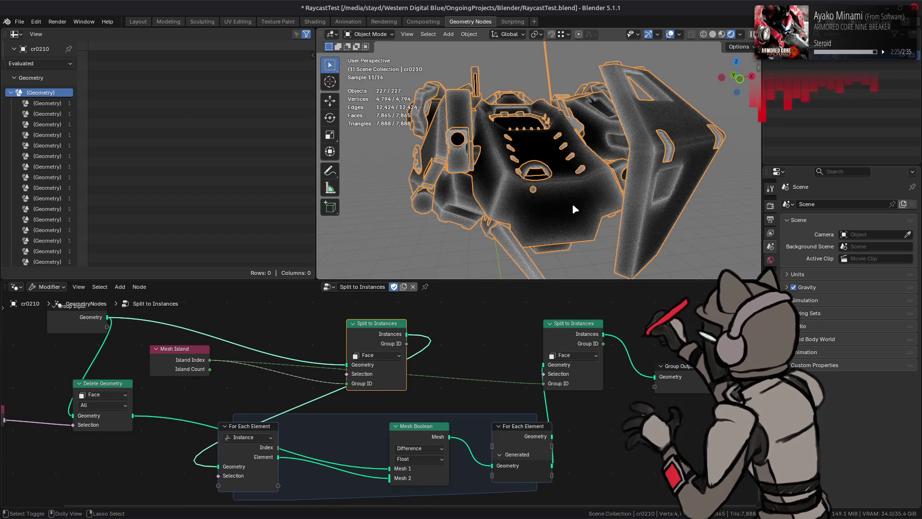
Step: Undo the rewiring, removing the duplicate node, and reselect the original Split to Instances
{"action": "key", "text": "ctrl+z"}
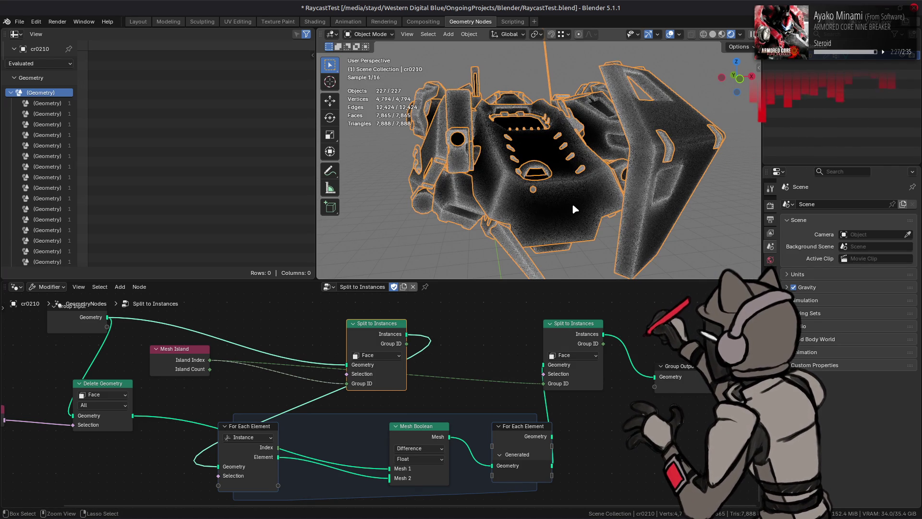
{"action": "key", "text": "ctrl+z"}
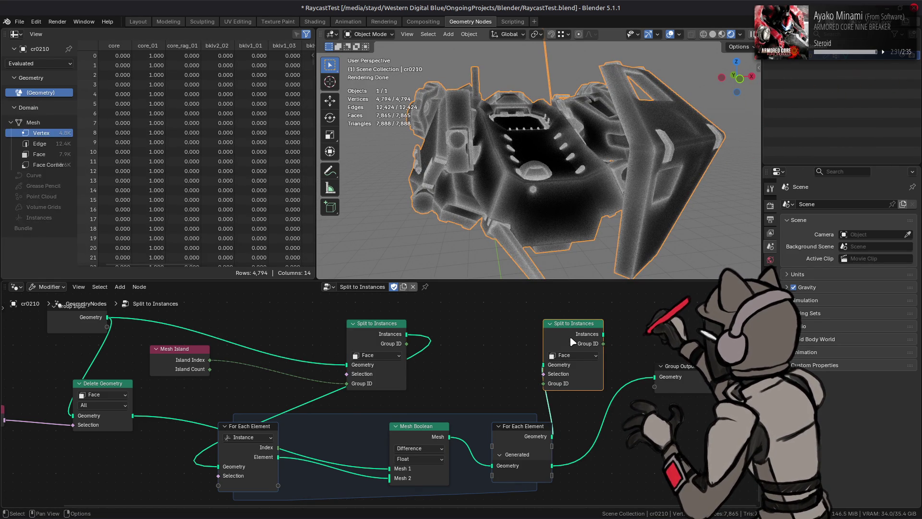
{"action": "key", "text": "ctrl+z"}
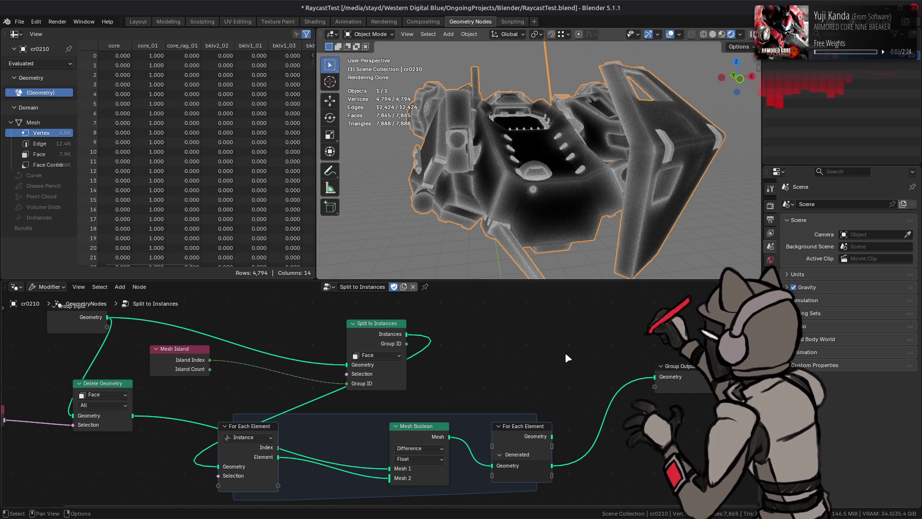
{"action": "left_click", "coordinate": [373, 333]}
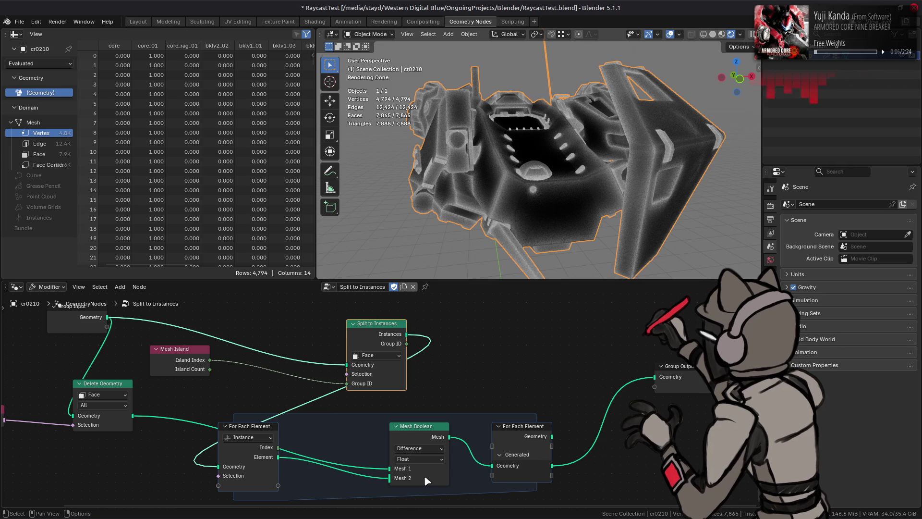
{"action": "left_click", "coordinate": [430, 460]}
Step: Switch the Mesh Boolean solver to Exact, then undo the change
{"action": "left_click", "coordinate": [413, 480]}
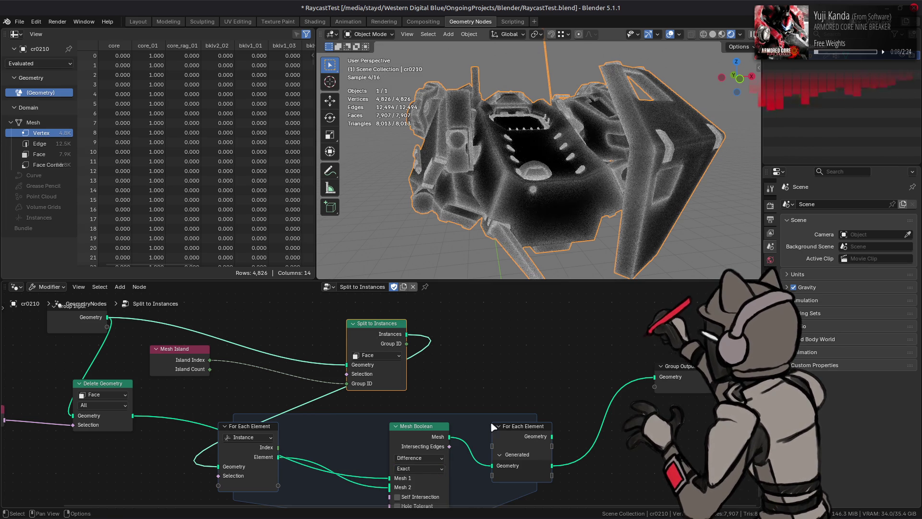
{"action": "middle_click_drag", "start_coordinate": [491, 422], "coordinate": [461, 386]}
{"action": "key", "text": "ctrl+z"}
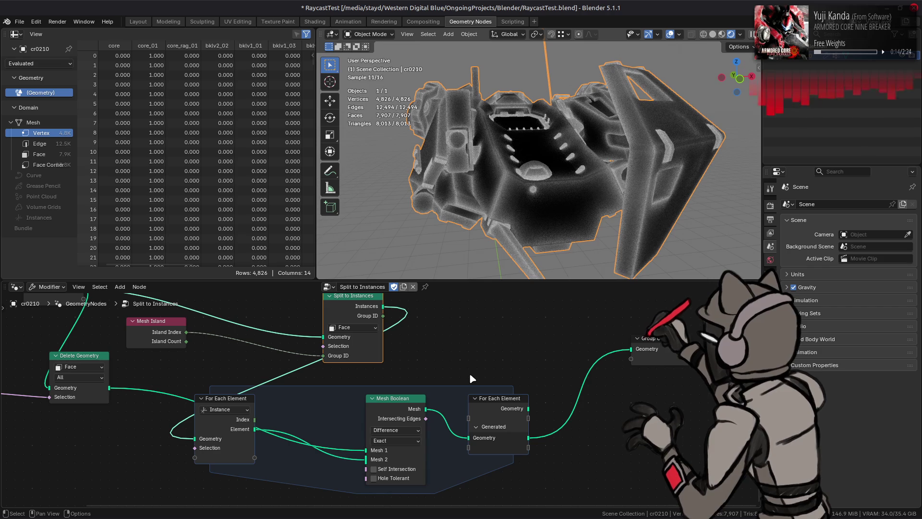
Step: Compare the raw Group Input geometry at the output against the boolean result
{"action": "middle_click_drag", "start_coordinate": [63, 294], "coordinate": [67, 350]}
{"action": "mouse_move", "coordinate": [89, 345]}
{"action": "left_mouse_down"}
{"action": "mouse_move", "coordinate": [620, 412]}
{"action": "mouse_move", "coordinate": [635, 404]}
{"action": "left_mouse_up"}
{"action": "middle_click_drag", "start_coordinate": [456, 199], "coordinate": [624, 206]}
{"action": "key", "text": "ctrl+z"}
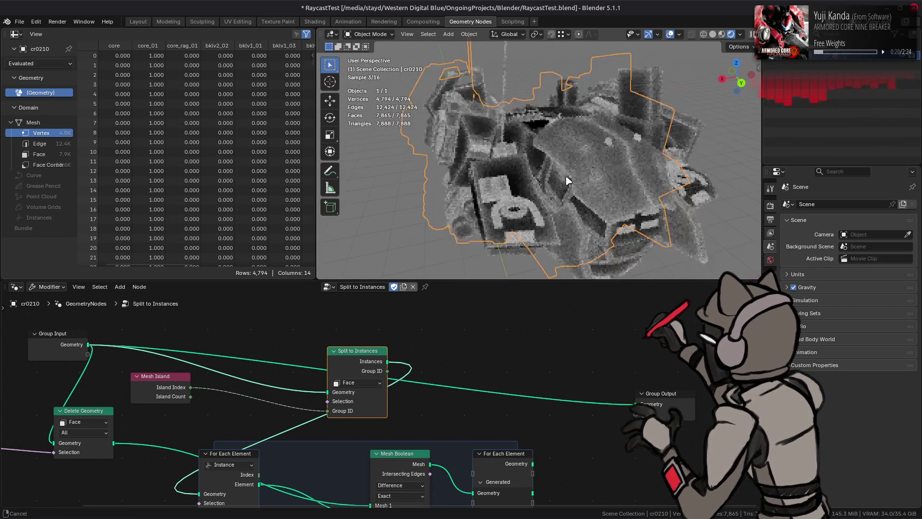
{"action": "key", "text": "ctrl+shift+z"}
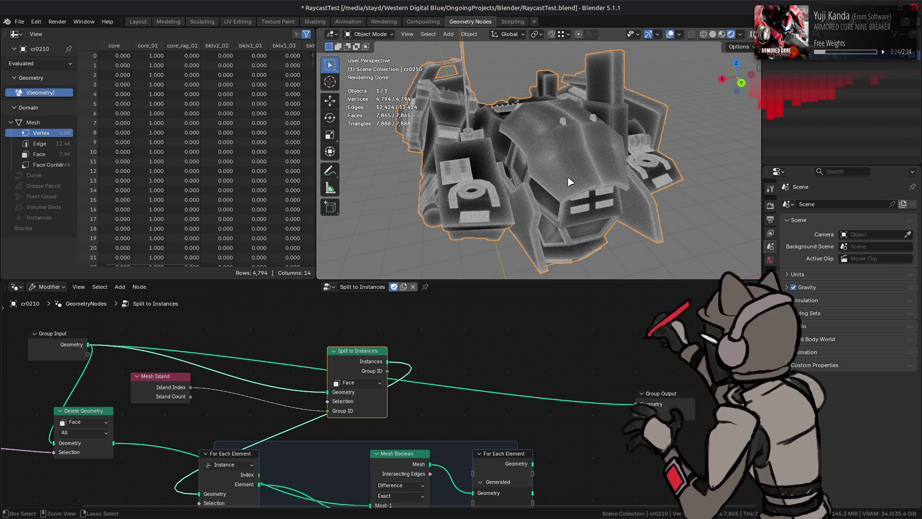
{"action": "key", "text": "ctrl+z"}
{"action": "key", "text": "ctrl+shift+z"}
{"action": "key", "text": "ctrl+z"}
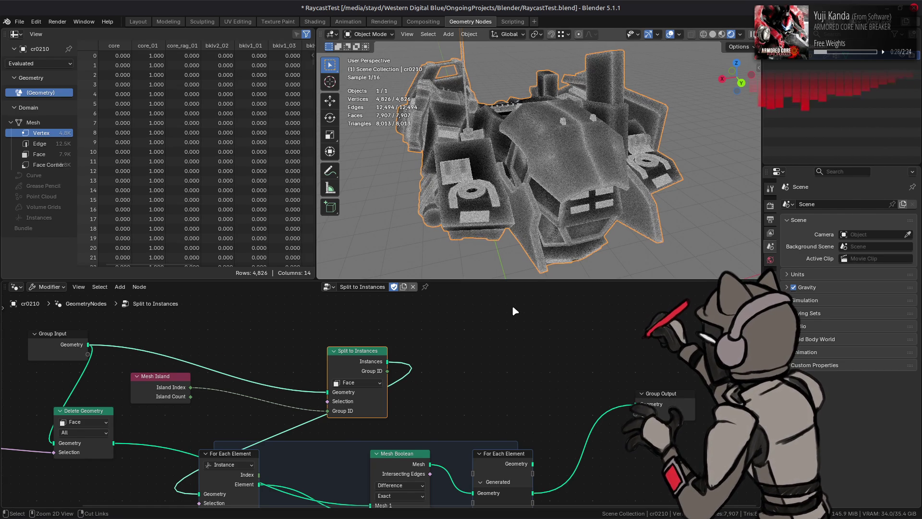
Step: Restore the Split to Instances → Group Output link, orbiting to view the ship from below
{"action": "left_click_drag", "start_coordinate": [388, 362], "coordinate": [635, 404]}
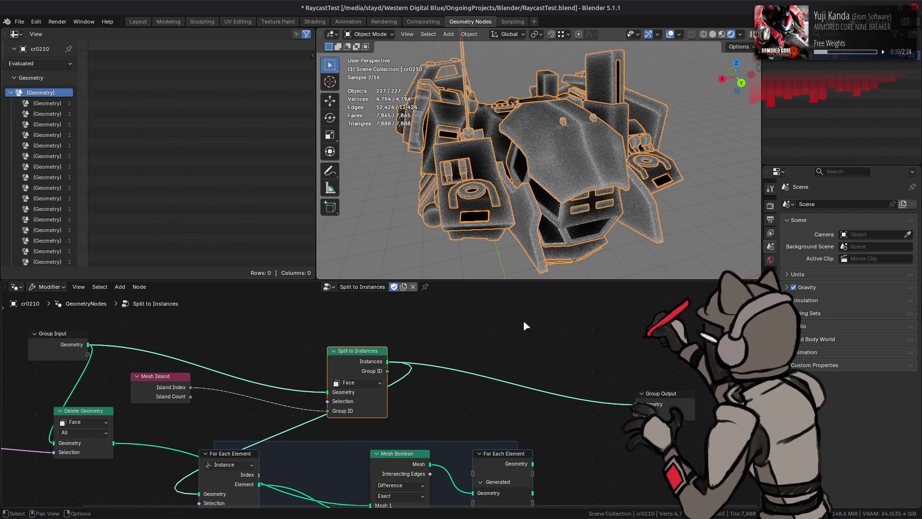
{"action": "middle_click_drag", "start_coordinate": [519, 206], "coordinate": [525, 206]}
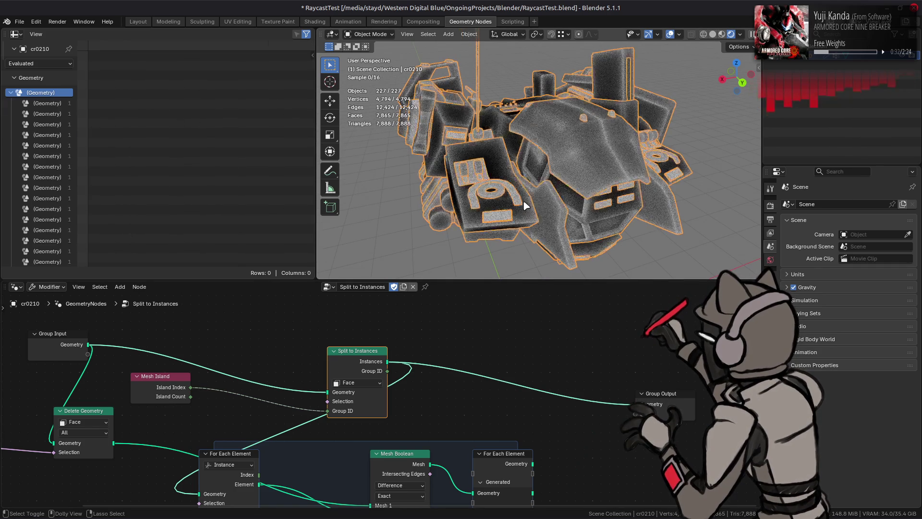
{"action": "key", "text": "ctrl+z"}
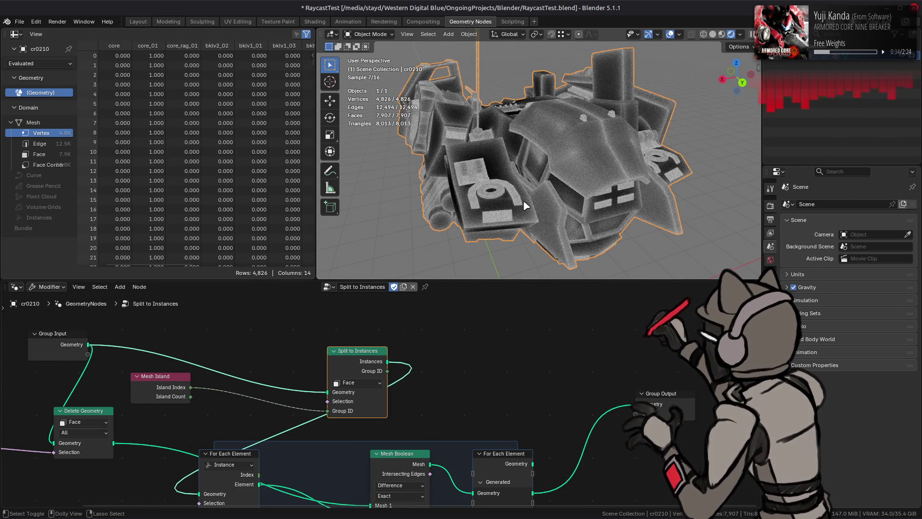
{"action": "mouse_move", "coordinate": [526, 206]}
{"action": "middle_mouse_down"}
{"action": "mouse_move", "coordinate": [519, 176]}
{"action": "mouse_move", "coordinate": [501, 180]}
{"action": "mouse_move", "coordinate": [578, 105]}
{"action": "middle_mouse_up"}
{"action": "key", "text": "ctrl+shift+z"}
Step: Save the file, set Display Graphics Backend to Vulkan in Preferences > System, and quit
{"action": "key", "text": "z"}
{"action": "key", "text": "ctrl+s"}
{"action": "left_click", "coordinate": [36, 22]}
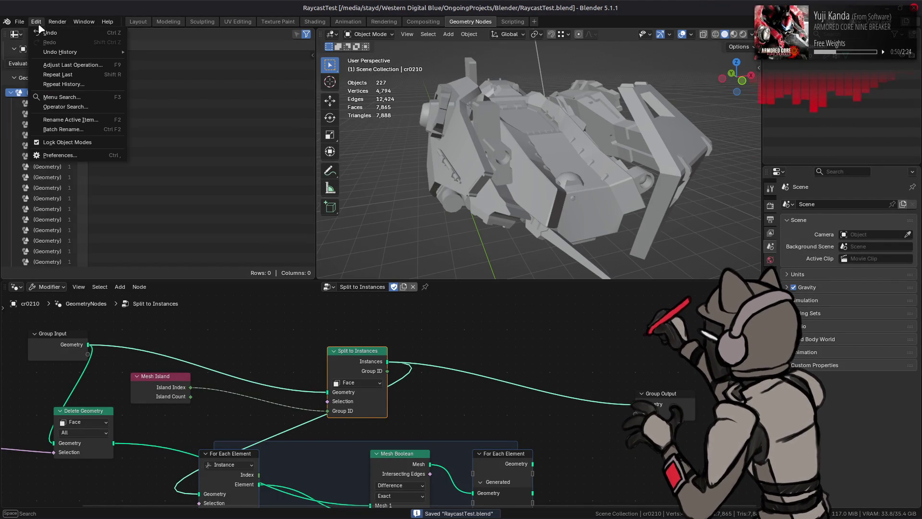
{"action": "left_click", "coordinate": [52, 154]}
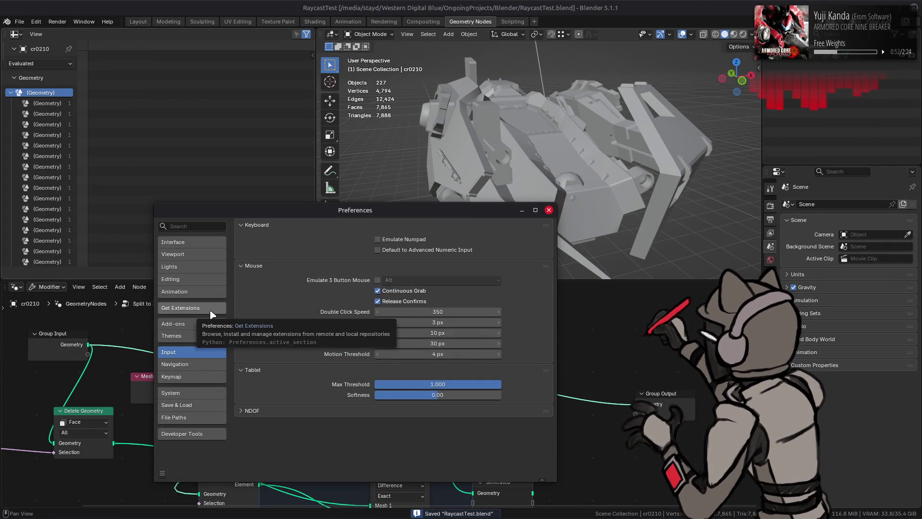
{"action": "left_click", "coordinate": [195, 394]}
{"action": "left_click", "coordinate": [422, 309]}
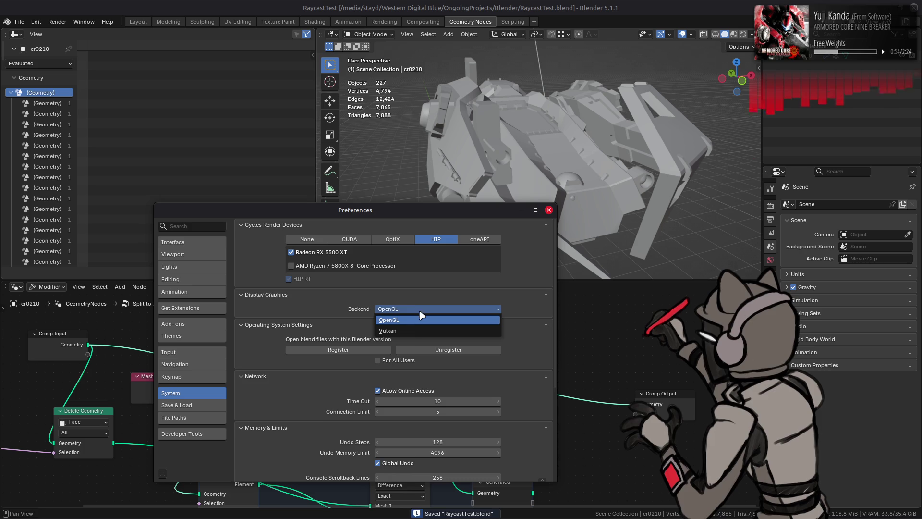
{"action": "left_click", "coordinate": [419, 323]}
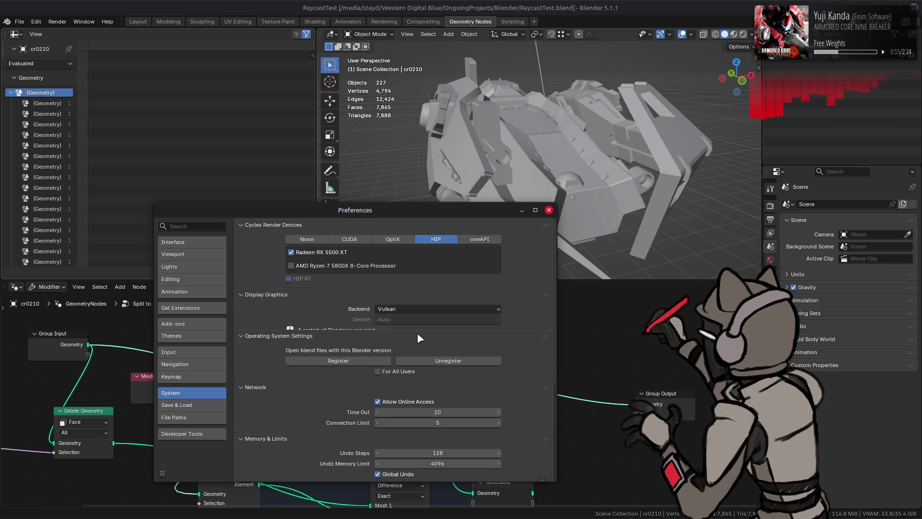
{"action": "left_click", "coordinate": [549, 210]}
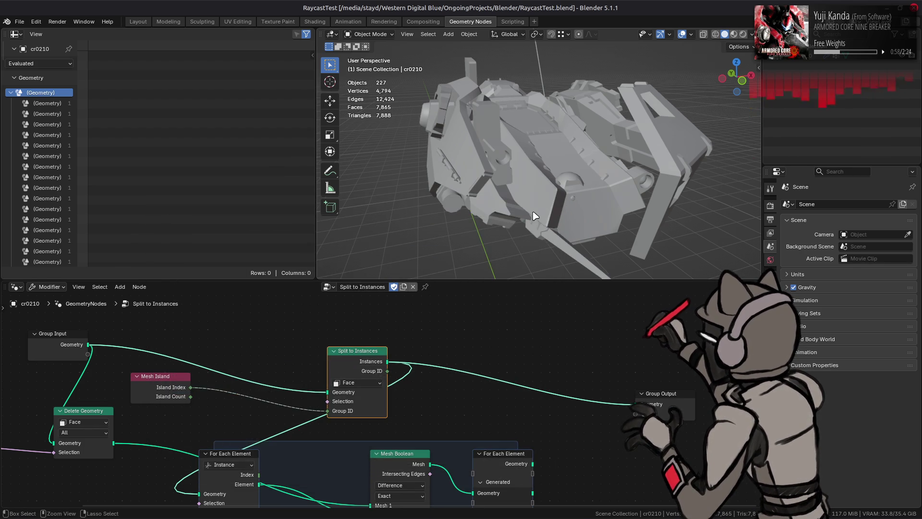
{"action": "key", "text": "ctrl+q"}
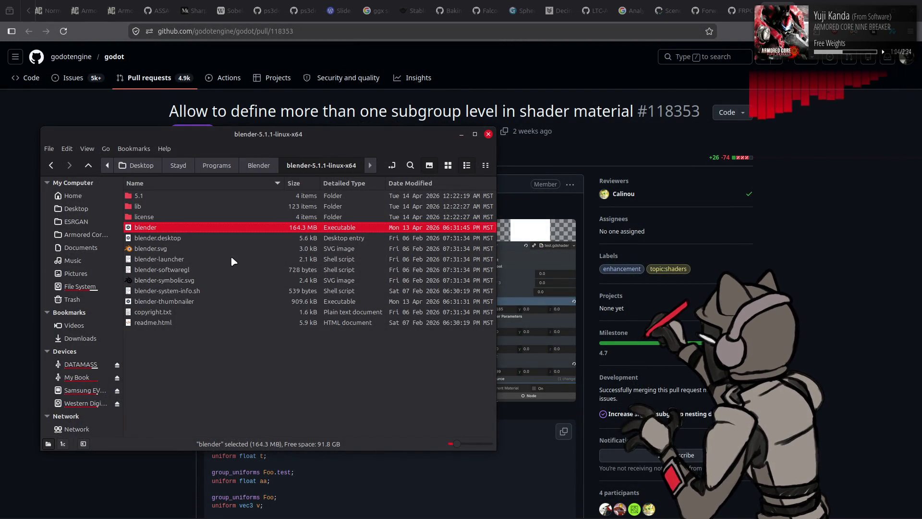
Step: Run the blender executable from the blender-5.1.1-linux-x64 folder
{"action": "right_click", "coordinate": [265, 230]}
{"action": "left_click", "coordinate": [283, 233]}
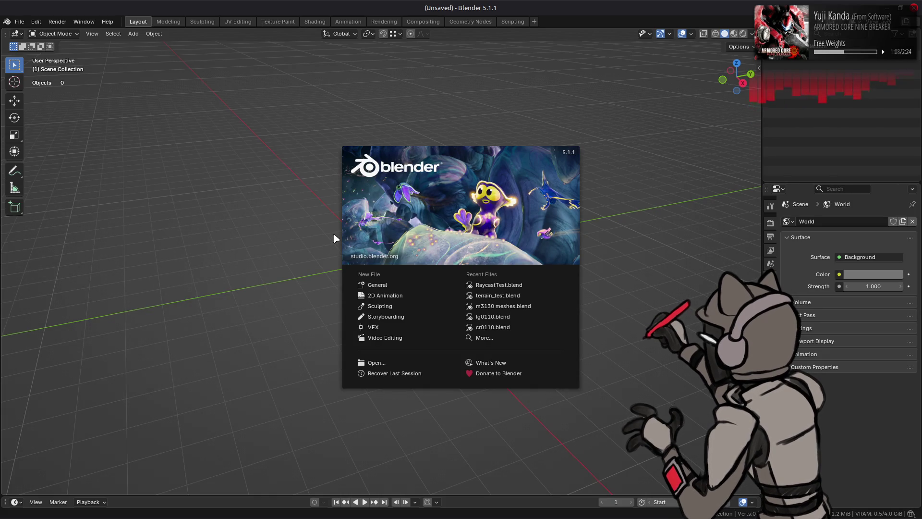
Step: Reopen RaycastTest.blend from Recent Files and switch the viewport to Rendered shading
{"action": "left_click", "coordinate": [527, 285]}
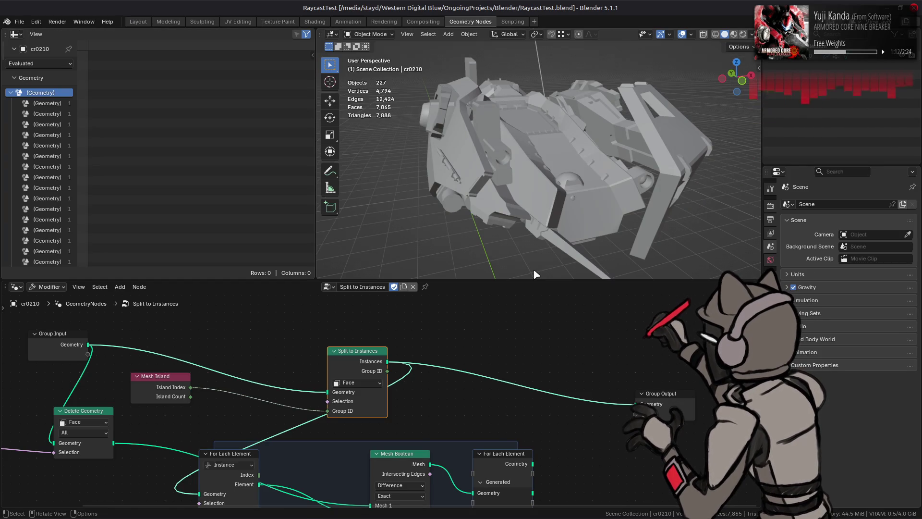
{"action": "left_click", "coordinate": [743, 33]}
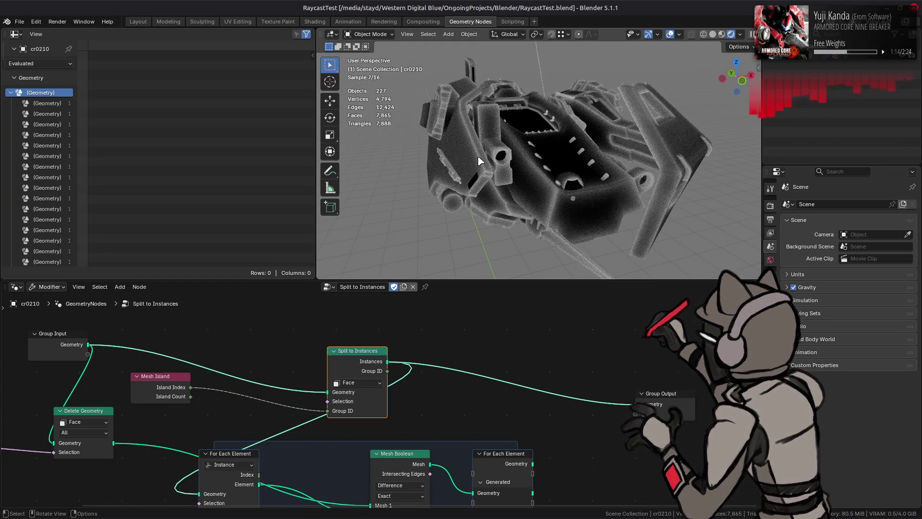
{"action": "mouse_move", "coordinate": [481, 158]}
{"action": "middle_mouse_down"}
{"action": "mouse_move", "coordinate": [619, 141]}
{"action": "mouse_move", "coordinate": [552, 151]}
{"action": "mouse_move", "coordinate": [458, 147]}
{"action": "mouse_move", "coordinate": [615, 144]}
{"action": "middle_mouse_up"}
Step: Inspect the rendered model in the Layout workspace, then return to Geometry Nodes
{"action": "left_click", "coordinate": [140, 22]}
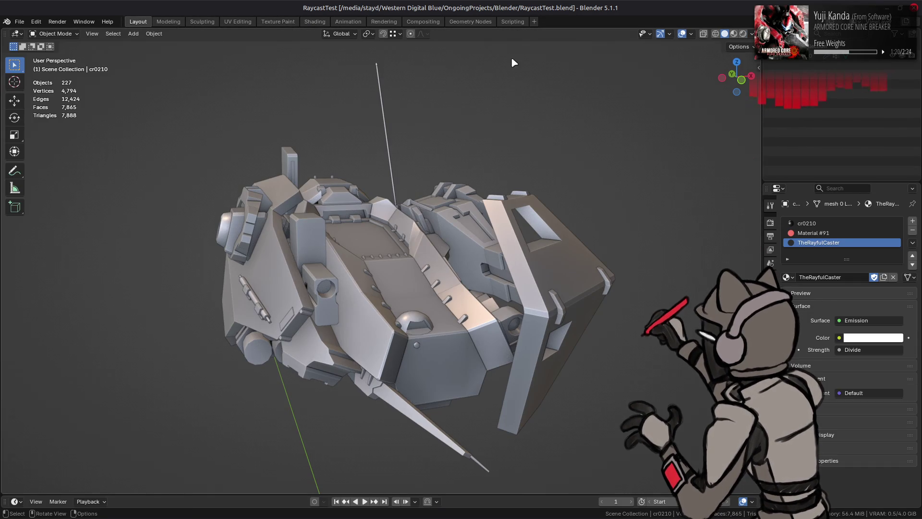
{"action": "key", "text": "z"}
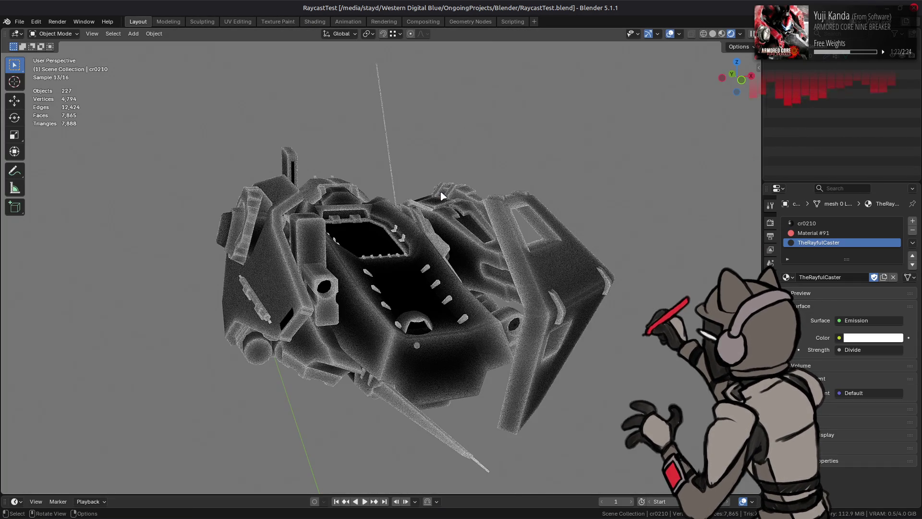
{"action": "mouse_move", "coordinate": [453, 206]}
{"action": "middle_mouse_down"}
{"action": "mouse_move", "coordinate": [535, 200]}
{"action": "mouse_move", "coordinate": [304, 257]}
{"action": "mouse_move", "coordinate": [555, 212]}
{"action": "mouse_move", "coordinate": [587, 232]}
{"action": "mouse_move", "coordinate": [580, 248]}
{"action": "middle_mouse_up"}
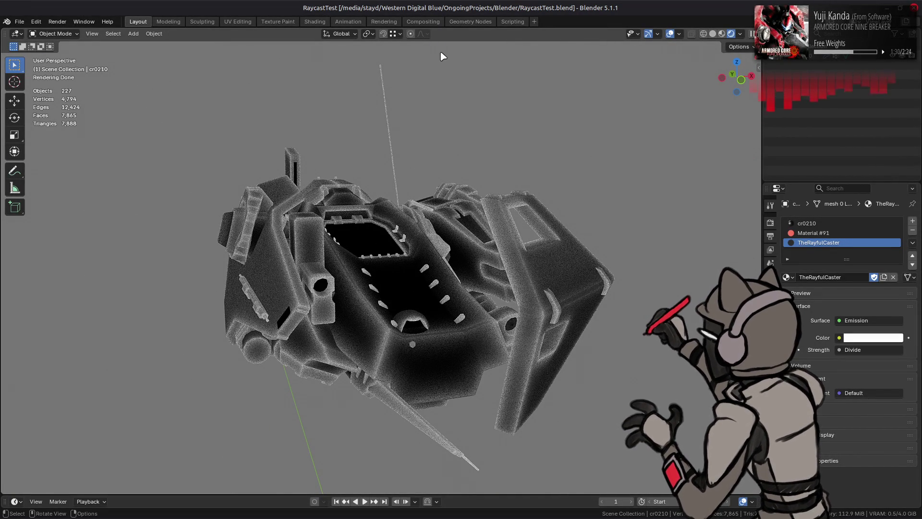
{"action": "left_click", "coordinate": [467, 22]}
{"action": "middle_click_drag", "start_coordinate": [462, 168], "coordinate": [487, 163]}
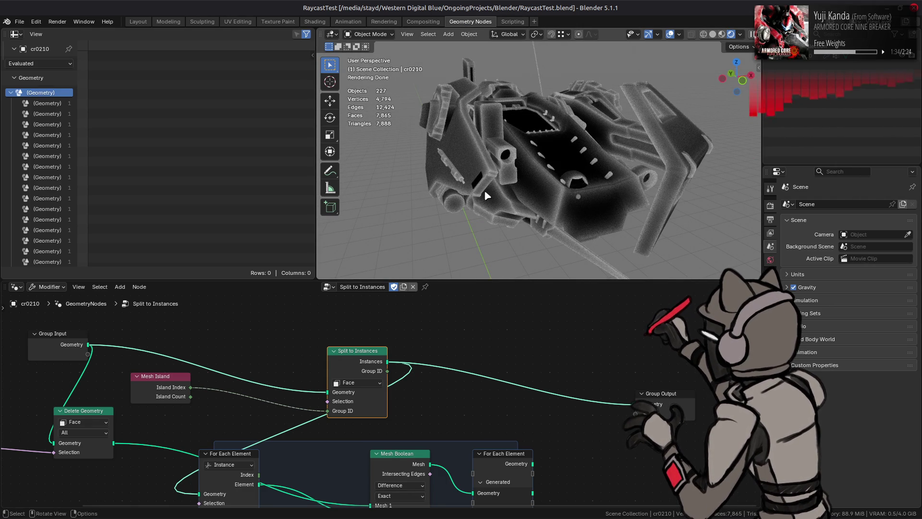
{"action": "scroll", "coordinate": [485, 327], "scroll_direction": "down", "scroll_amount": 2}
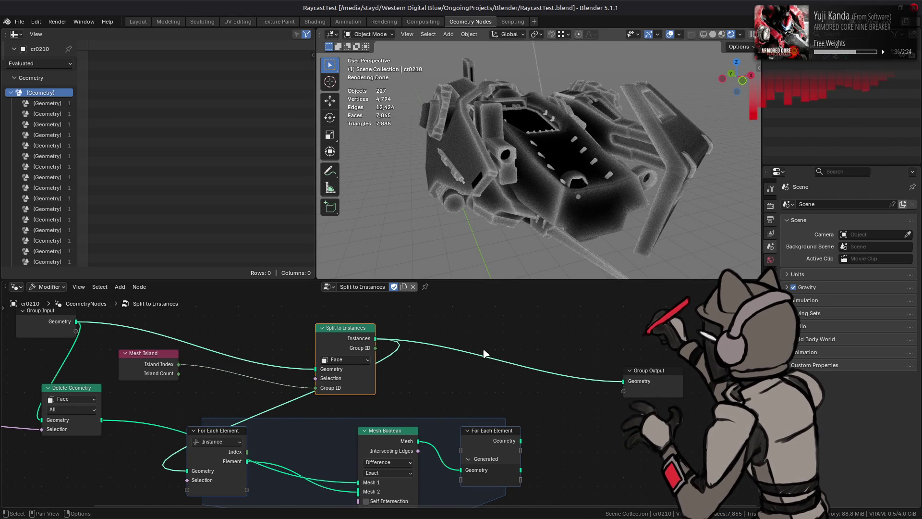
Step: Enable Self Intersection and Hole Tolerant on the Mesh Boolean, and link the For Each Element result to Group Output
{"action": "middle_click_drag", "start_coordinate": [477, 365], "coordinate": [554, 373]}
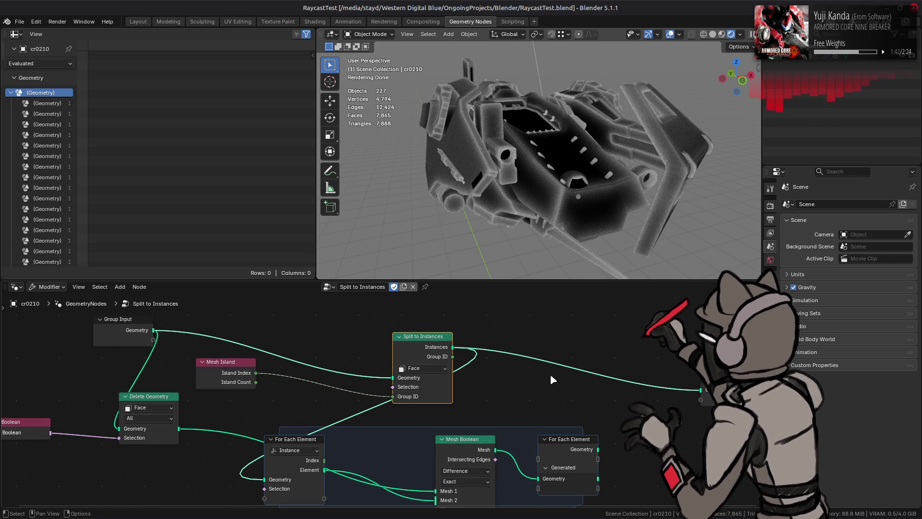
{"action": "middle_click_drag", "start_coordinate": [551, 377], "coordinate": [516, 342]}
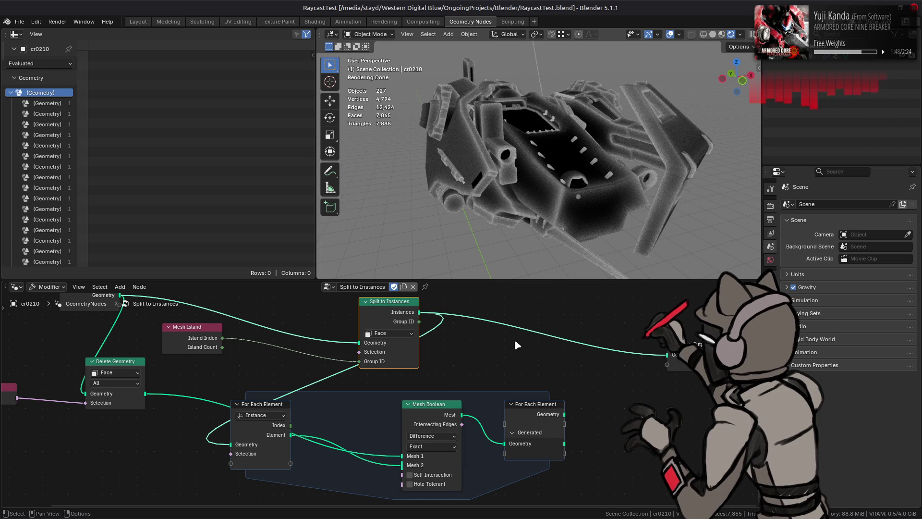
{"action": "left_click", "coordinate": [432, 475]}
{"action": "left_click", "coordinate": [437, 484]}
{"action": "mouse_move", "coordinate": [564, 443]}
{"action": "left_mouse_down"}
{"action": "mouse_move", "coordinate": [646, 409]}
{"action": "mouse_move", "coordinate": [625, 355]}
{"action": "mouse_move", "coordinate": [663, 358]}
{"action": "left_mouse_up"}
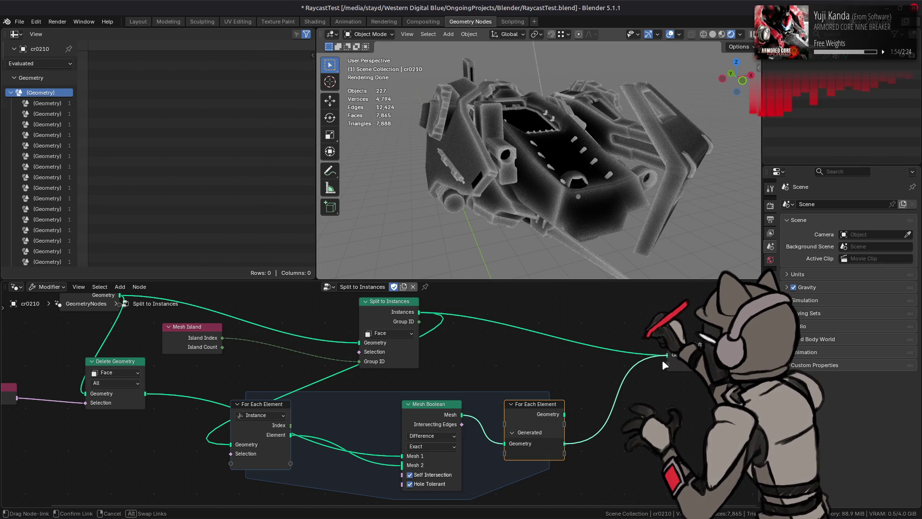
Step: Disable Self Intersection and Hole Tolerant, then try Union and Intersect before returning the operation to Difference
{"action": "left_click", "coordinate": [432, 484]}
{"action": "left_click", "coordinate": [434, 475]}
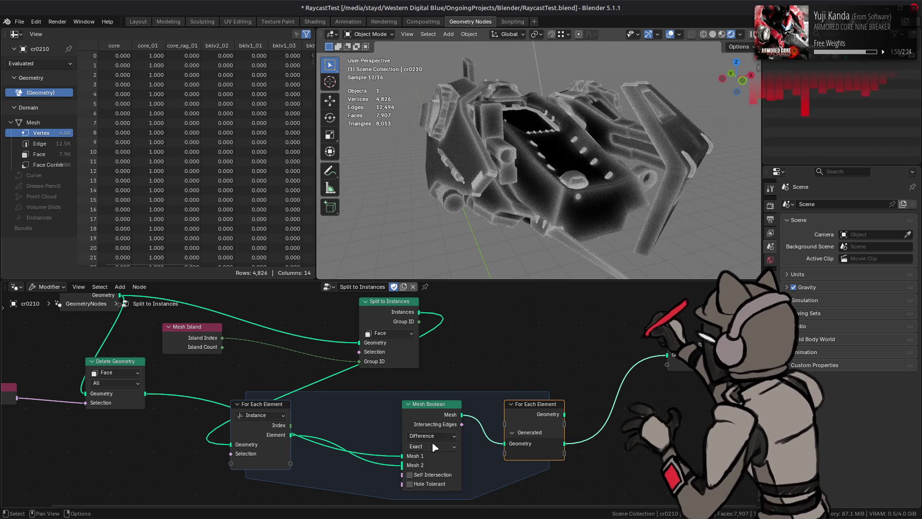
{"action": "left_click", "coordinate": [431, 438]}
{"action": "left_click", "coordinate": [418, 466]}
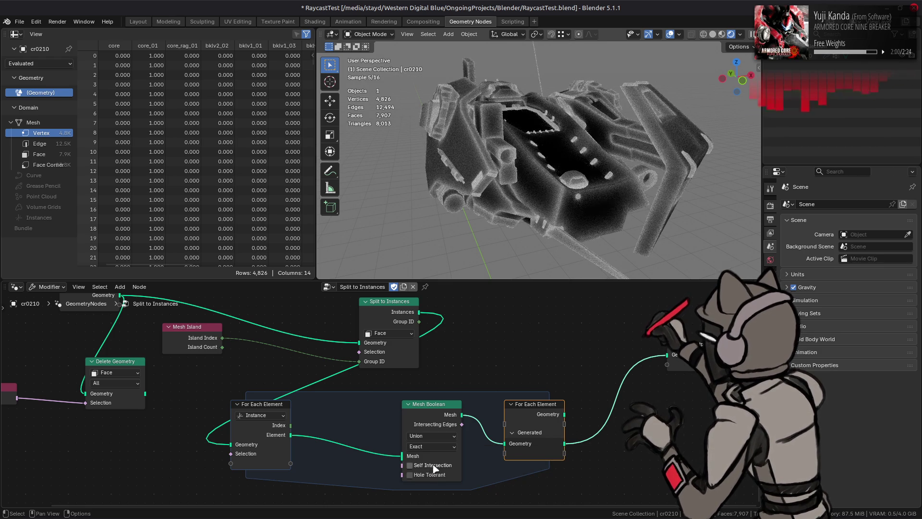
{"action": "left_click", "coordinate": [435, 436]}
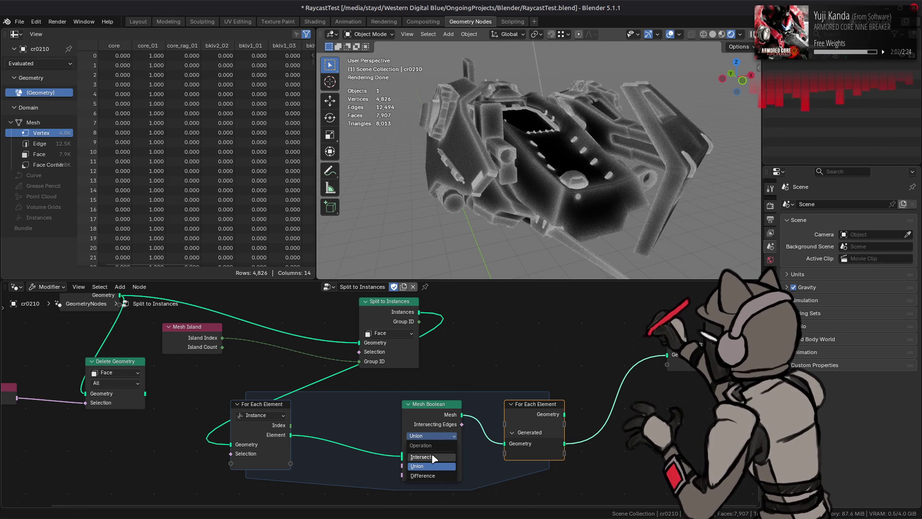
{"action": "left_click", "coordinate": [434, 457]}
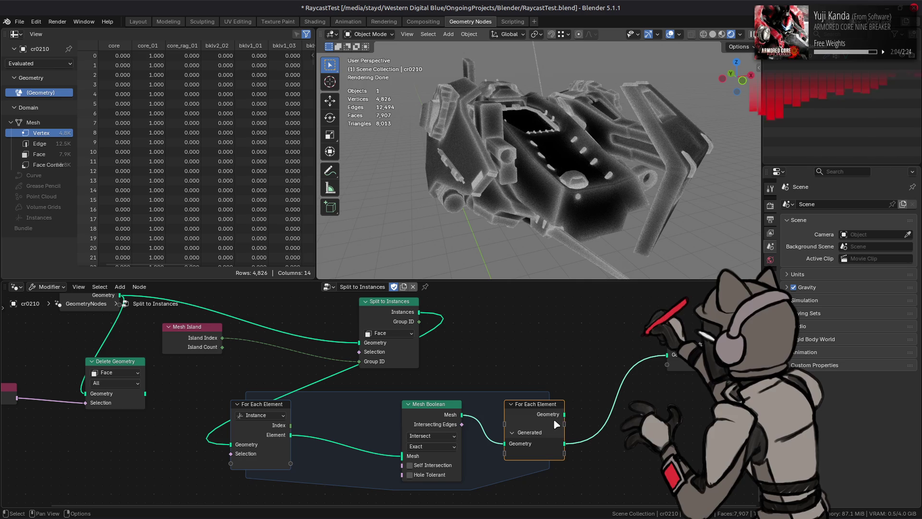
{"action": "left_click", "coordinate": [442, 435]}
{"action": "left_click", "coordinate": [438, 468]}
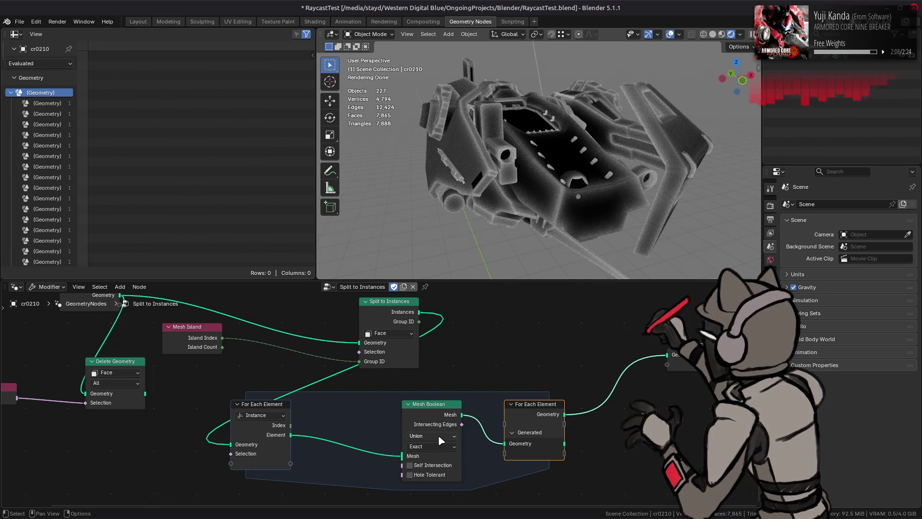
{"action": "left_click", "coordinate": [438, 435]}
{"action": "left_click", "coordinate": [438, 475]}
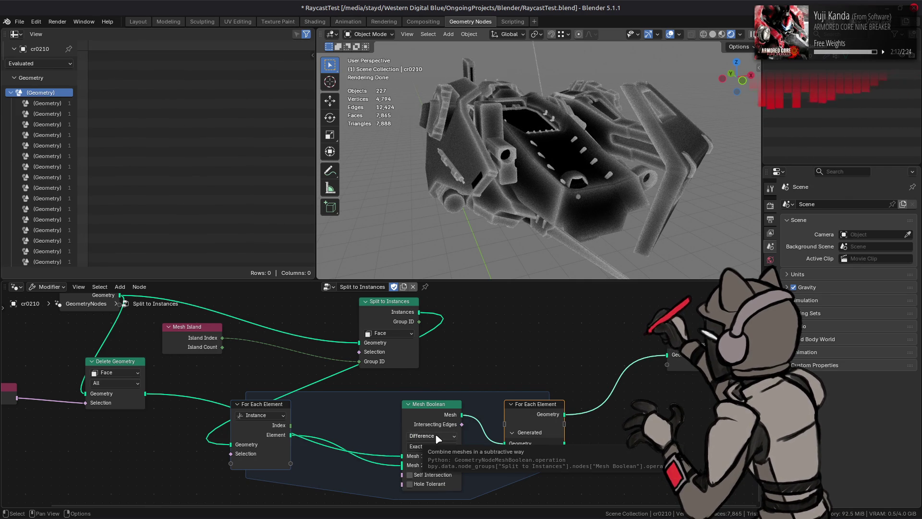
Step: Disconnect the boolean result from the zone output and orbit the model to a new angle
{"action": "right_click_drag", "start_coordinate": [494, 448], "coordinate": [502, 435], "text": "ctrl"}
{"action": "left_click_drag", "start_coordinate": [462, 415], "coordinate": [468, 402]}
{"action": "key", "text": "Escape"}
{"action": "mouse_move", "coordinate": [508, 202]}
{"action": "middle_mouse_down"}
{"action": "mouse_move", "coordinate": [500, 200]}
{"action": "mouse_move", "coordinate": [525, 192]}
{"action": "middle_mouse_up"}
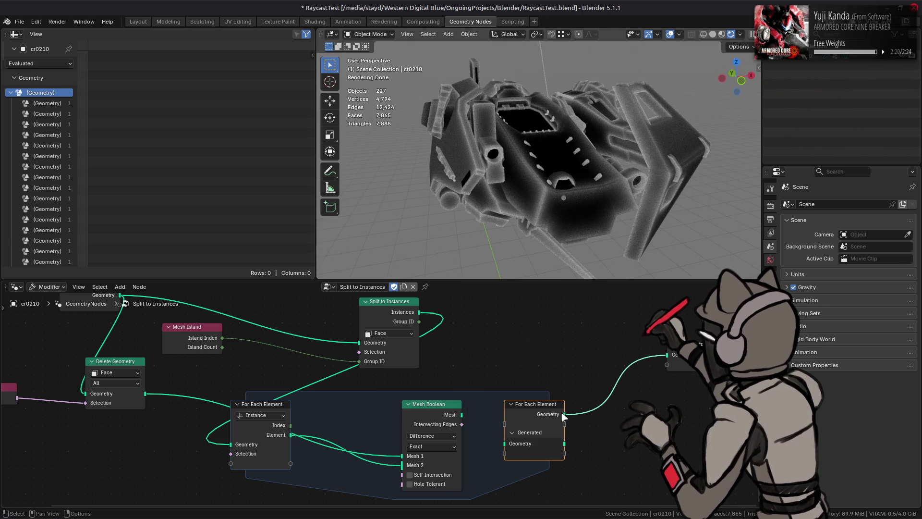
Step: Feed Group Output from Generated Geometry, reconnect the boolean Mesh into the zone, and choose Intersect
{"action": "mouse_move", "coordinate": [565, 443]}
{"action": "left_mouse_down"}
{"action": "mouse_move", "coordinate": [624, 375]}
{"action": "mouse_move", "coordinate": [667, 355]}
{"action": "left_mouse_up"}
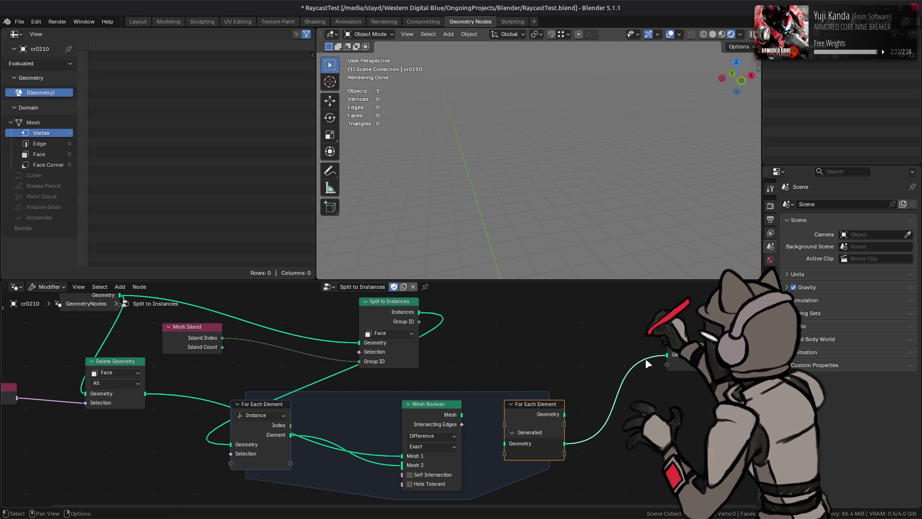
{"action": "left_click_drag", "start_coordinate": [466, 413], "coordinate": [505, 443]}
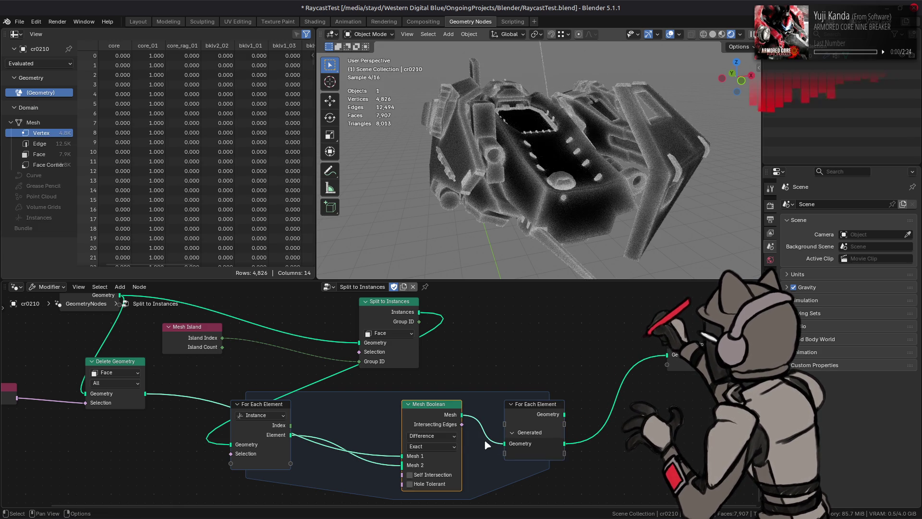
{"action": "left_click", "coordinate": [451, 437]}
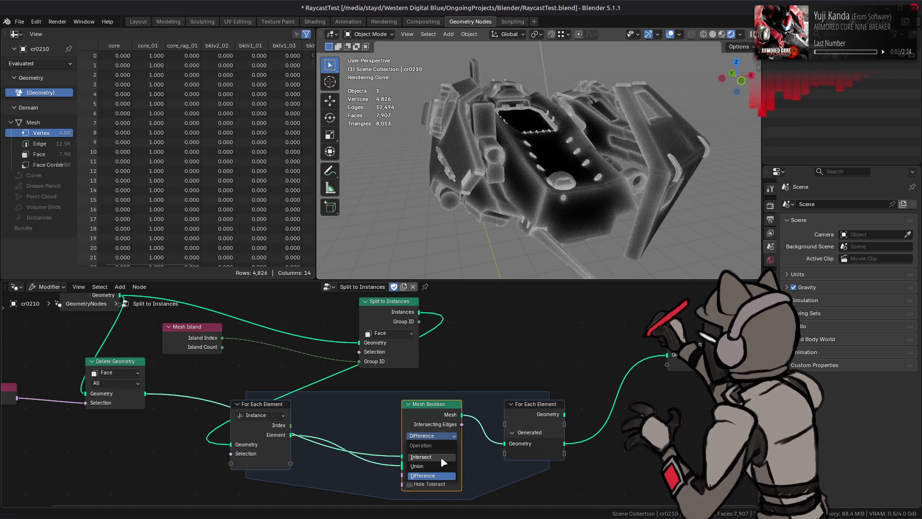
{"action": "left_click", "coordinate": [442, 459]}
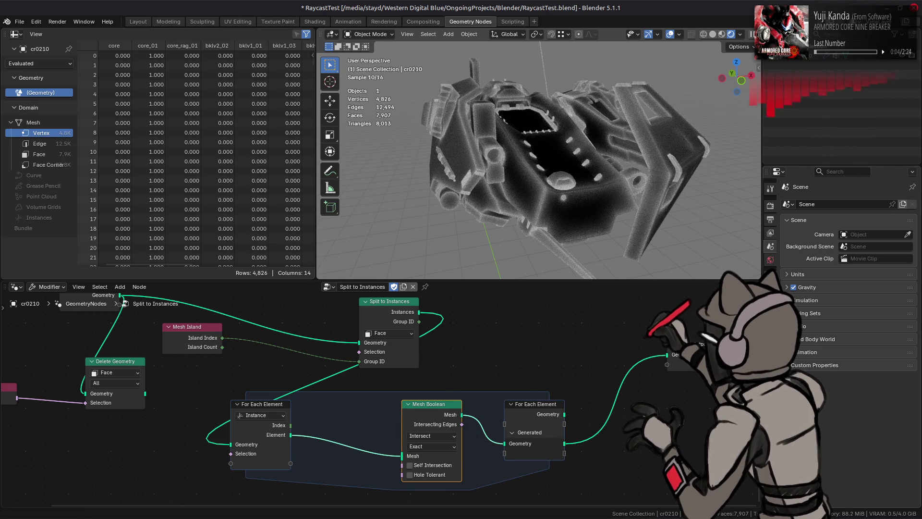
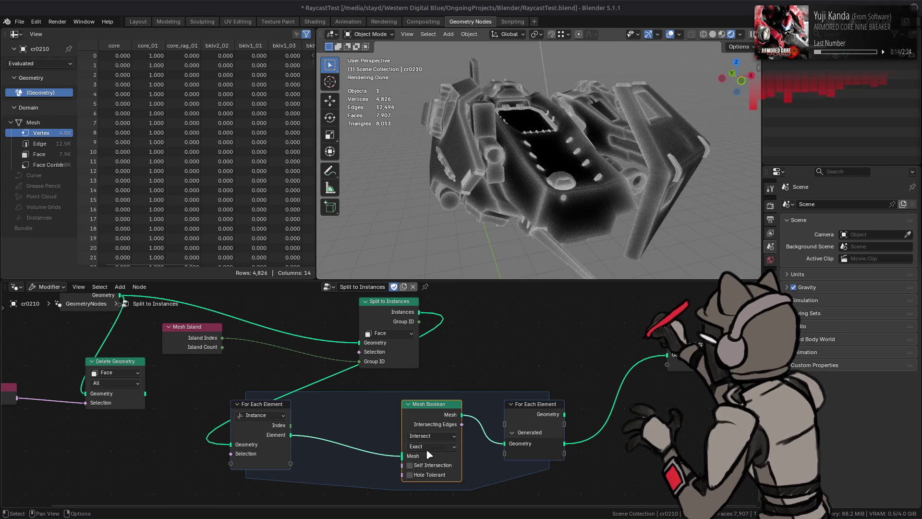
Step: Set the Mesh Boolean operation to Union and its solver to Float
{"action": "left_click", "coordinate": [429, 436]}
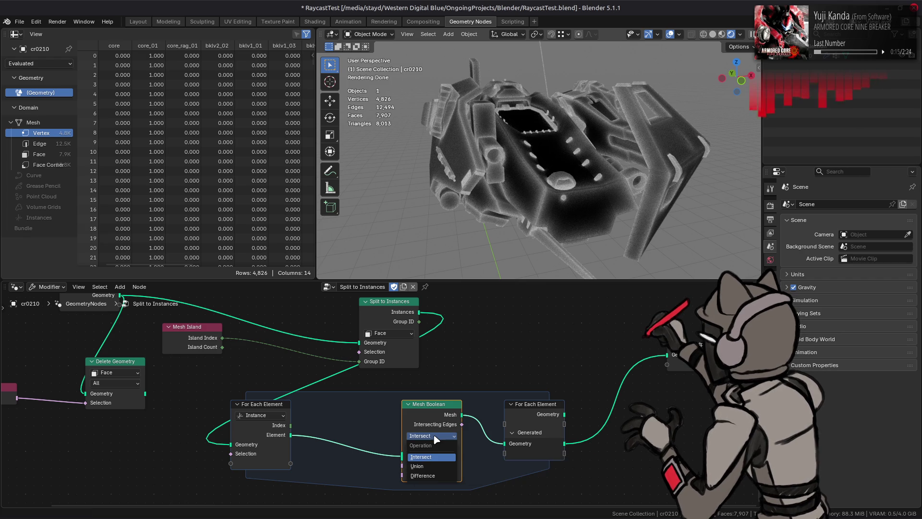
{"action": "left_click", "coordinate": [430, 469]}
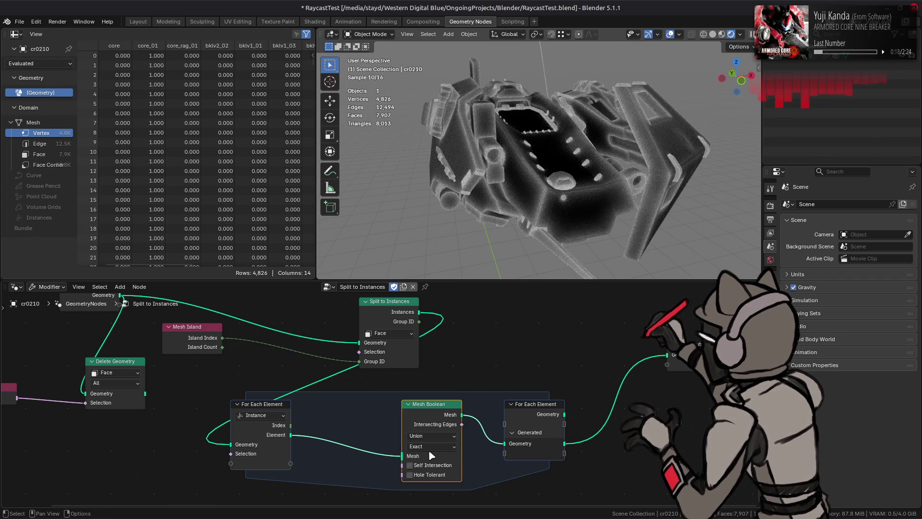
{"action": "left_click", "coordinate": [429, 448]}
{"action": "left_click", "coordinate": [428, 484]}
Step: Cycle the boolean operation through Intersect and Difference back to Union, then duplicate the node
{"action": "left_click", "coordinate": [427, 427]}
{"action": "left_click", "coordinate": [429, 428]}
{"action": "left_click", "coordinate": [429, 426]}
{"action": "left_click", "coordinate": [428, 470]}
{"action": "left_click", "coordinate": [429, 427]}
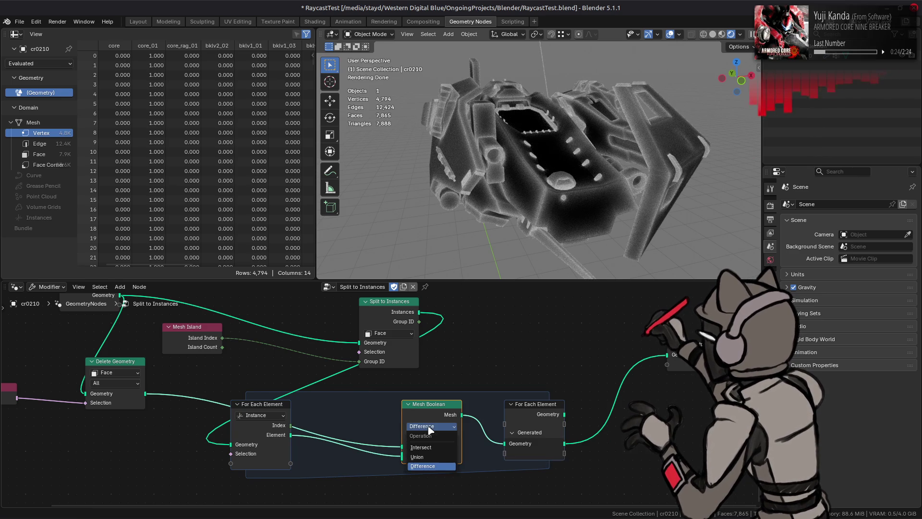
{"action": "left_click", "coordinate": [429, 454]}
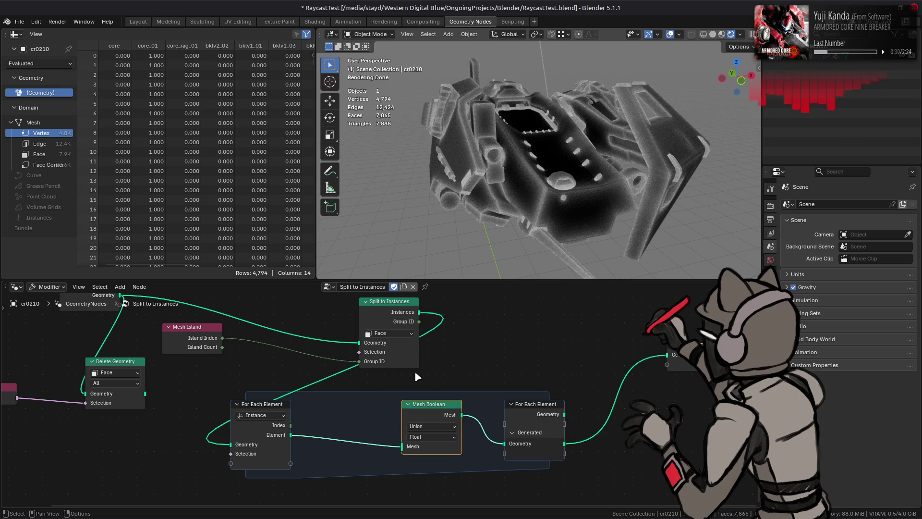
{"action": "key", "text": "shift+d"}
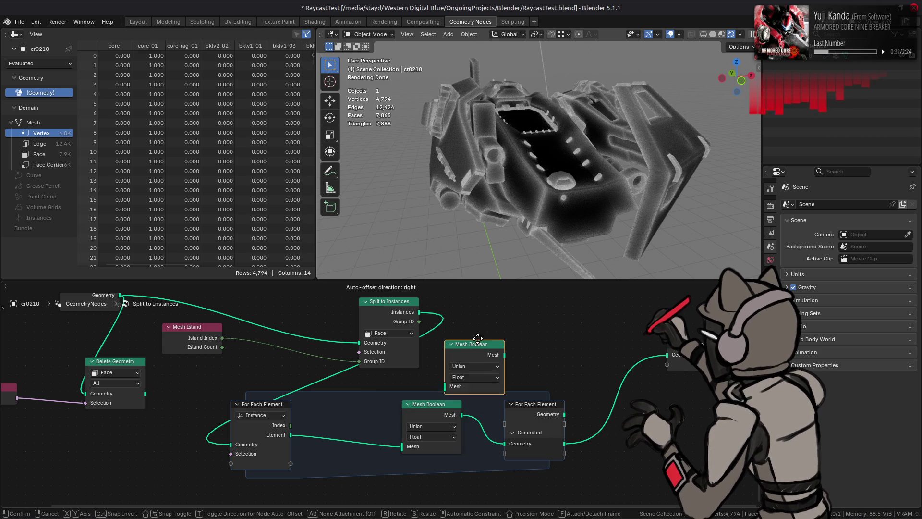
Step: Place the copied Mesh Boolean, wire it between Split to Instances and Group Output, then remove it
{"action": "left_click", "coordinate": [494, 315]}
{"action": "left_click_drag", "start_coordinate": [419, 312], "coordinate": [463, 361]}
{"action": "mouse_move", "coordinate": [522, 332]}
{"action": "left_mouse_down"}
{"action": "mouse_move", "coordinate": [667, 354]}
{"action": "mouse_move", "coordinate": [556, 321]}
{"action": "left_mouse_up"}
{"action": "left_click_drag", "start_coordinate": [495, 318], "coordinate": [478, 319]}
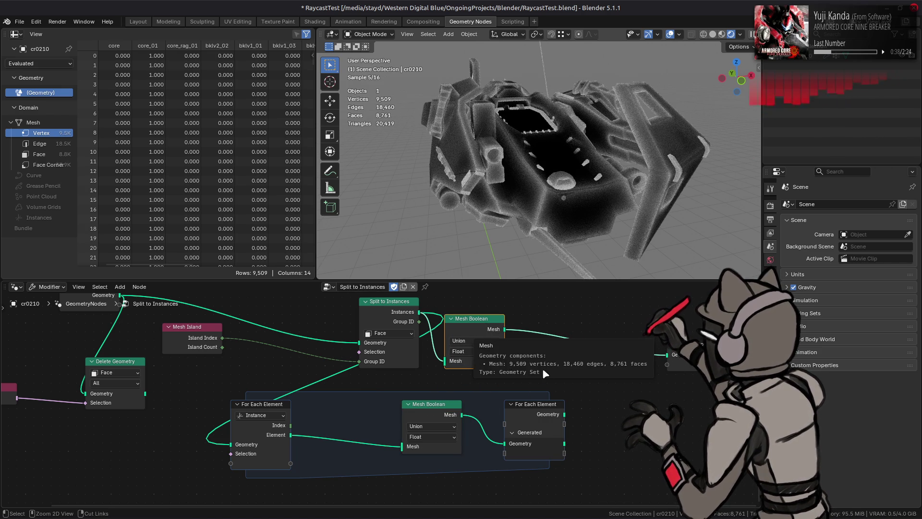
{"action": "key", "text": "ctrl+z"}
{"action": "key", "text": "ctrl+z"}
{"action": "key", "text": "ctrl+z"}
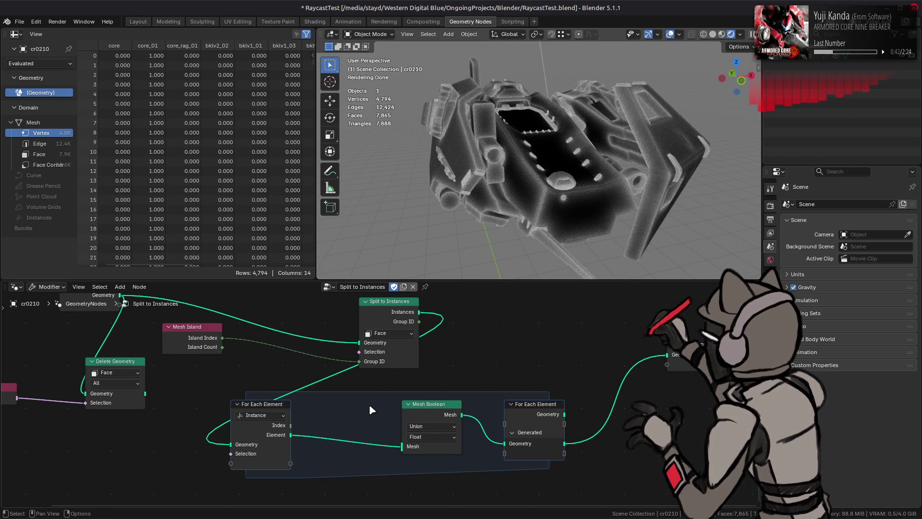
Step: Connect Split to Instances into the loop's original Mesh Boolean
{"action": "mouse_move", "coordinate": [419, 312]}
{"action": "left_mouse_down"}
{"action": "mouse_move", "coordinate": [407, 449]}
{"action": "mouse_move", "coordinate": [508, 328]}
{"action": "mouse_move", "coordinate": [407, 448]}
{"action": "left_mouse_up"}
{"action": "mouse_move", "coordinate": [481, 380]}
{"action": "left_mouse_down"}
{"action": "mouse_move", "coordinate": [488, 365]}
{"action": "mouse_move", "coordinate": [427, 422]}
{"action": "mouse_move", "coordinate": [526, 379]}
{"action": "mouse_move", "coordinate": [421, 411]}
{"action": "mouse_move", "coordinate": [419, 423]}
{"action": "left_mouse_up"}
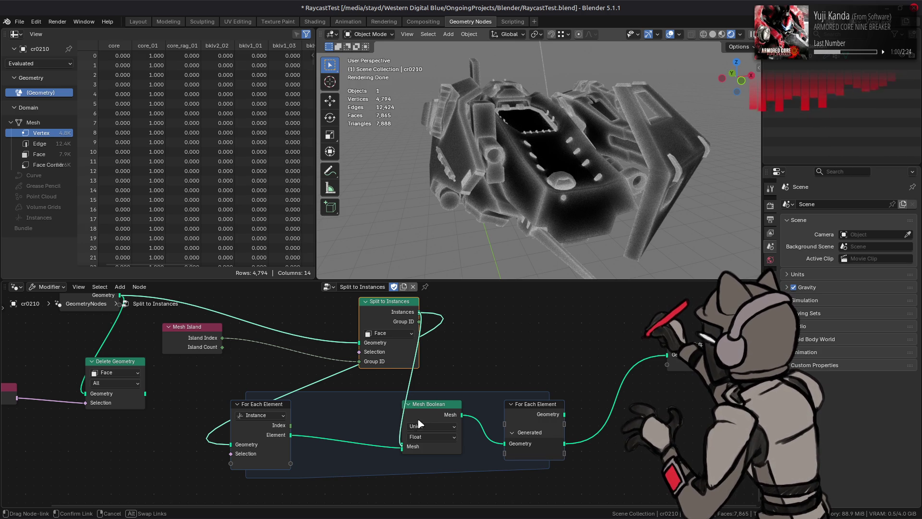
{"action": "key", "text": "super"}
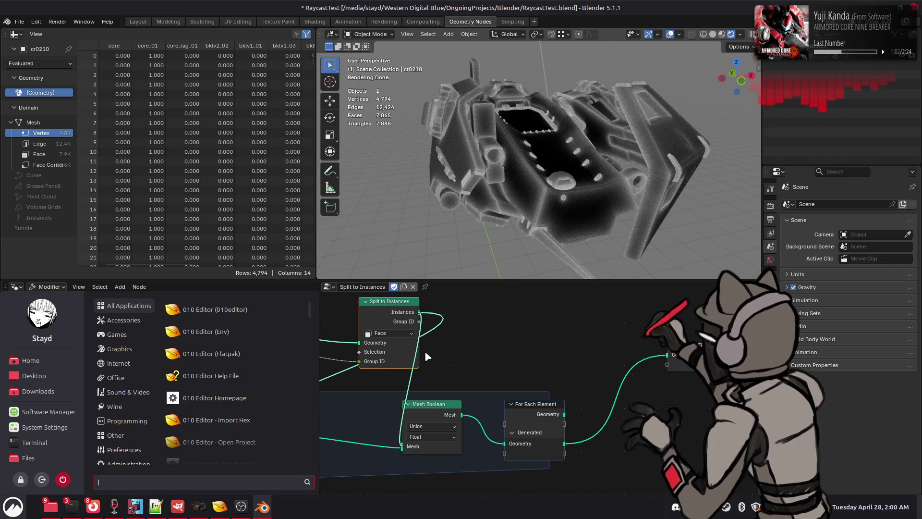
Step: End the blender process in System Monitor
{"action": "type", "text": "syst"}
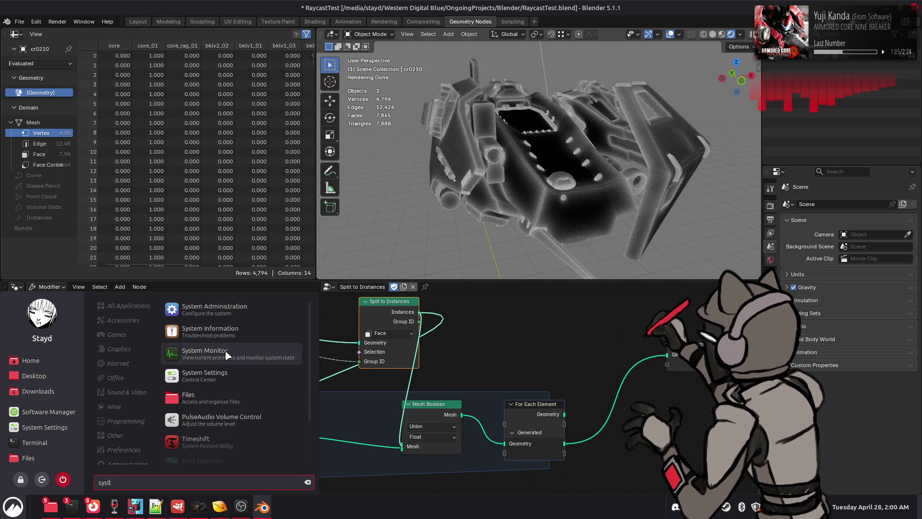
{"action": "left_click", "coordinate": [316, 312]}
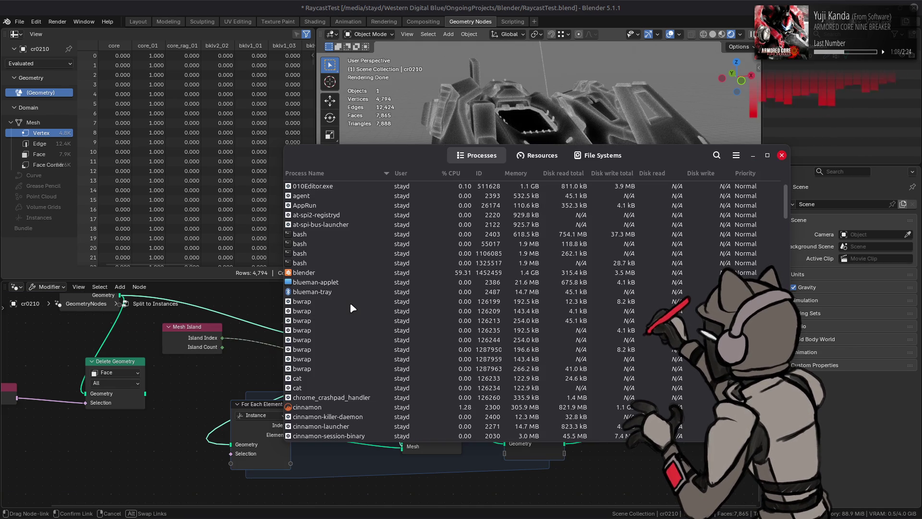
{"action": "left_click", "coordinate": [343, 272]}
{"action": "left_click", "coordinate": [328, 435]}
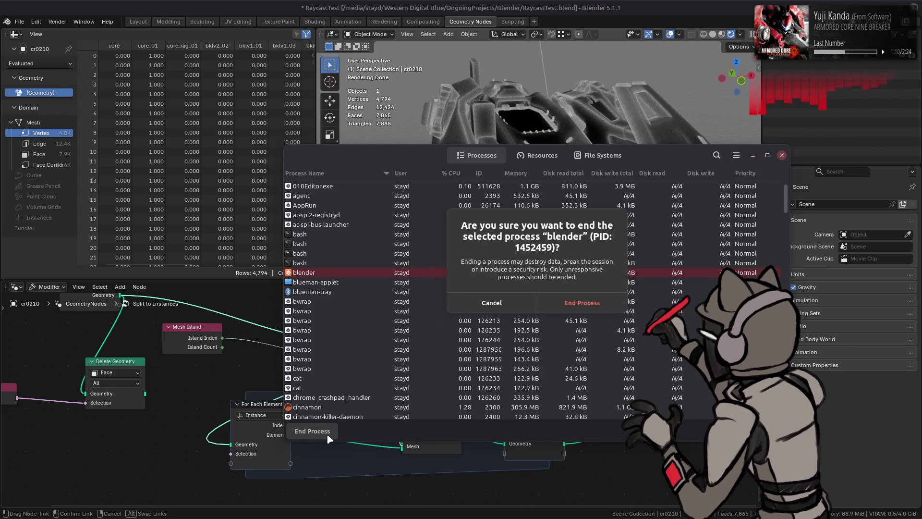
{"action": "left_click", "coordinate": [606, 297]}
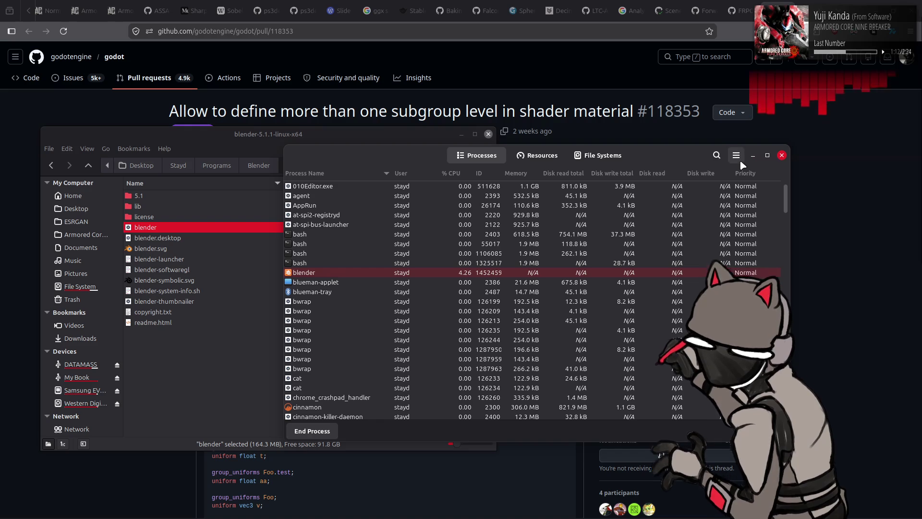
Step: Close System Monitor and relaunch the blender executable from the file manager
{"action": "left_click", "coordinate": [782, 155]}
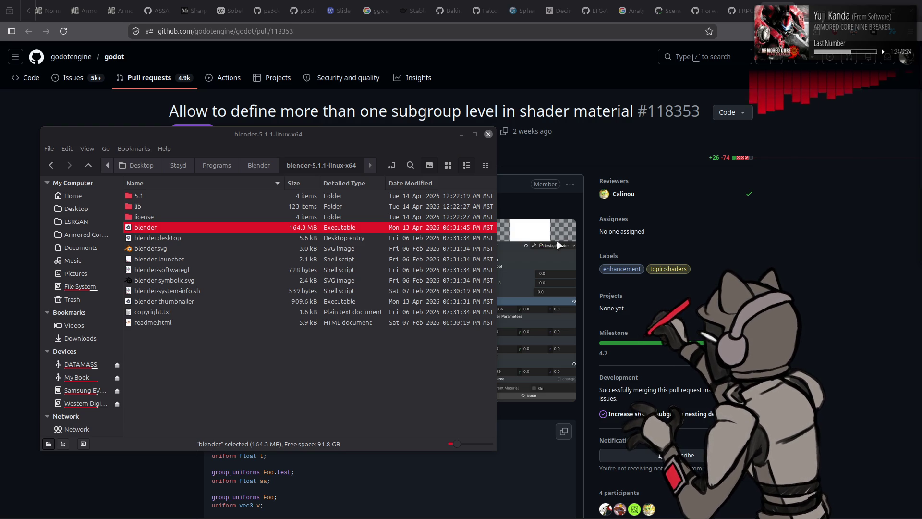
{"action": "right_click", "coordinate": [179, 225]}
{"action": "left_click", "coordinate": [198, 233]}
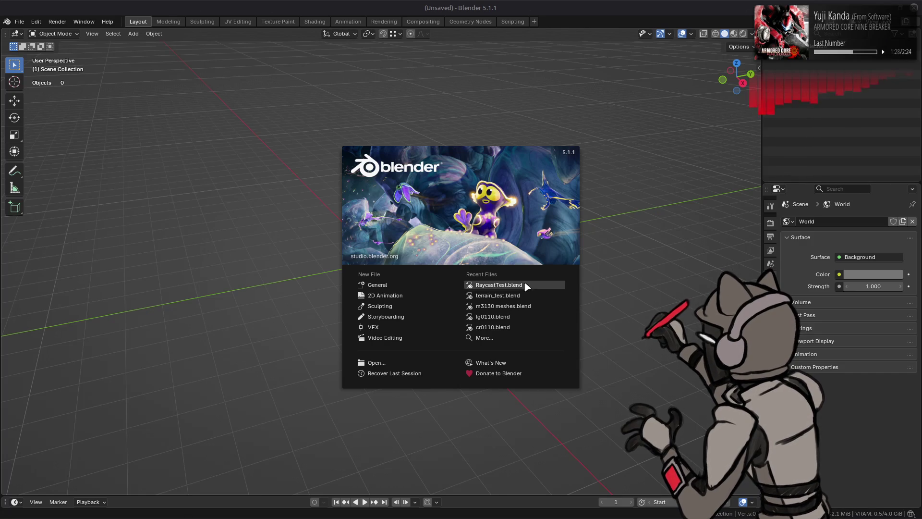
Step: Reopen RaycastTest.blend from recent files and set the Mesh Boolean operation to Union
{"action": "left_click", "coordinate": [524, 282]}
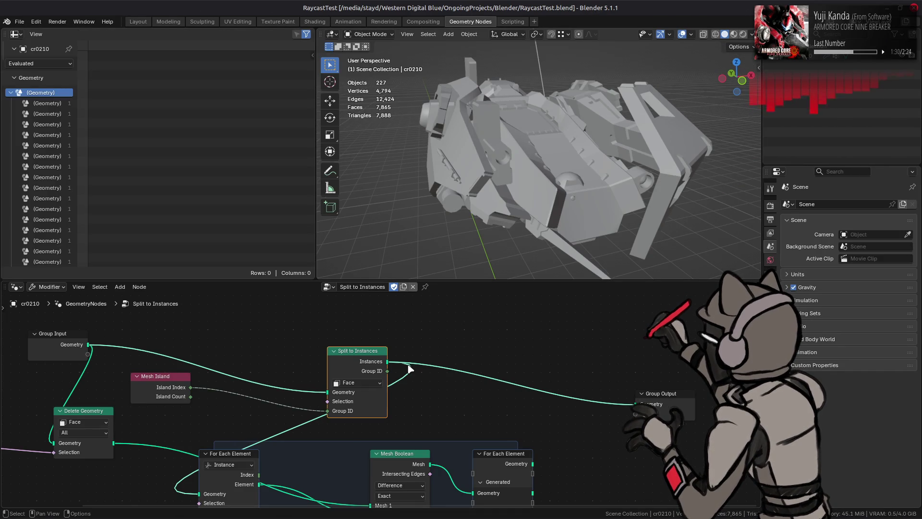
{"action": "middle_click_drag", "start_coordinate": [395, 409], "coordinate": [413, 358]}
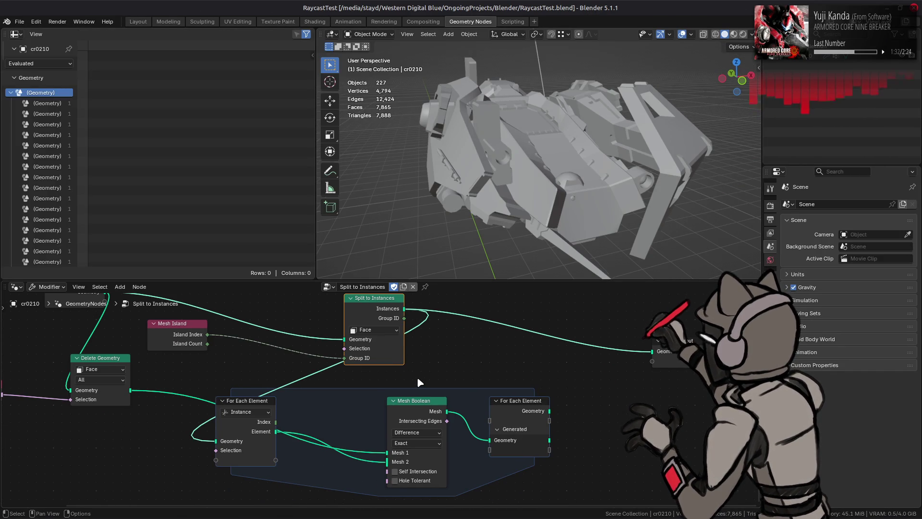
{"action": "left_click", "coordinate": [421, 432]}
{"action": "left_click", "coordinate": [416, 464]}
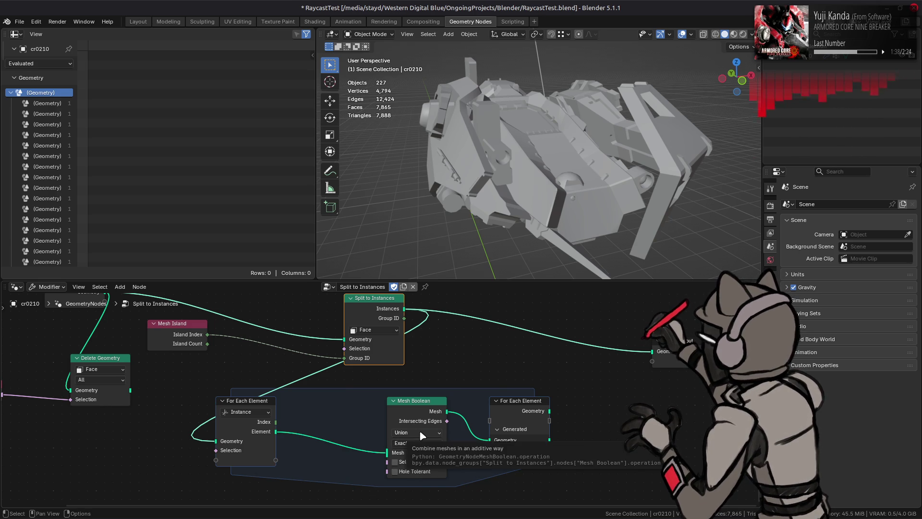
{"action": "scroll", "coordinate": [426, 426], "scroll_direction": "down", "scroll_amount": 1, "text": "ctrl"}
{"action": "left_click", "coordinate": [429, 432]}
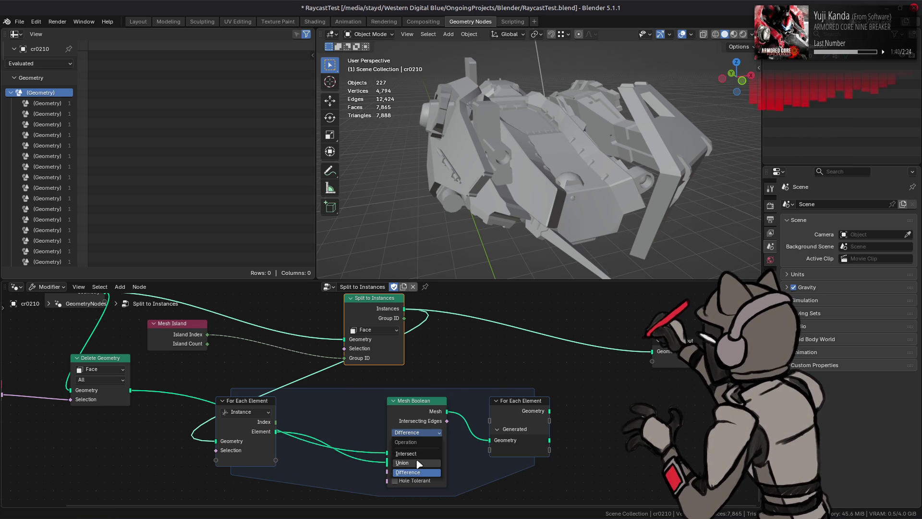
{"action": "left_click", "coordinate": [424, 454]}
{"action": "left_click", "coordinate": [422, 431]}
{"action": "left_click", "coordinate": [417, 465]}
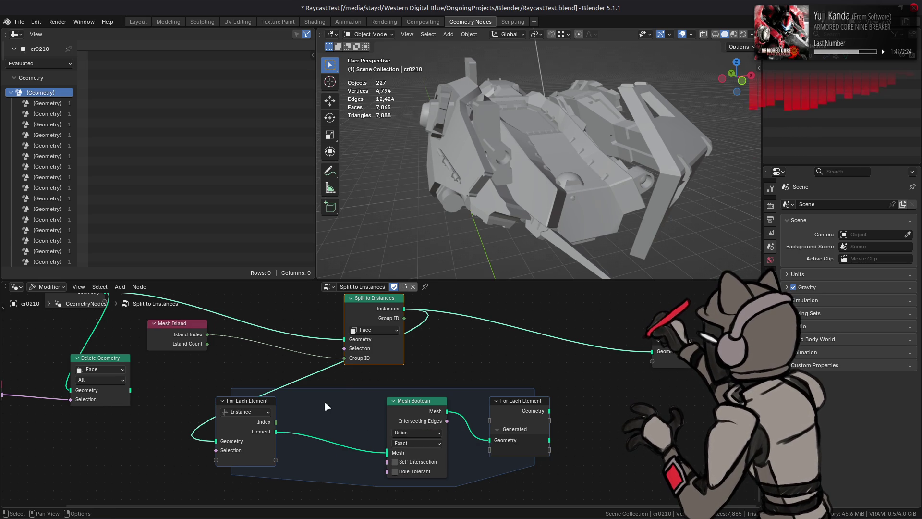
Step: Feed Delete Geometry into the boolean, set the solver to Float, and link the loop to Group Output
{"action": "mouse_move", "coordinate": [138, 395]}
{"action": "left_mouse_down"}
{"action": "mouse_move", "coordinate": [234, 408]}
{"action": "mouse_move", "coordinate": [395, 454]}
{"action": "left_mouse_up"}
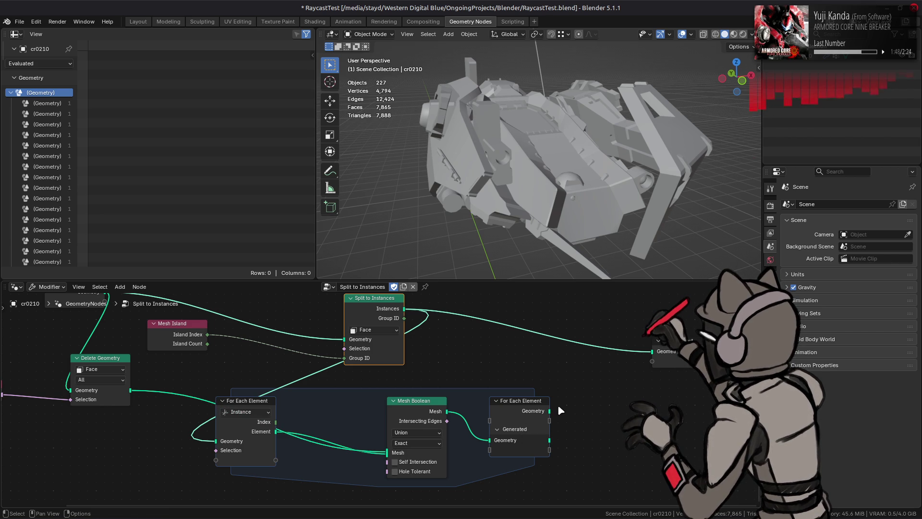
{"action": "mouse_move", "coordinate": [550, 440]}
{"action": "left_mouse_down"}
{"action": "mouse_move", "coordinate": [624, 361]}
{"action": "mouse_move", "coordinate": [651, 352]}
{"action": "left_mouse_up"}
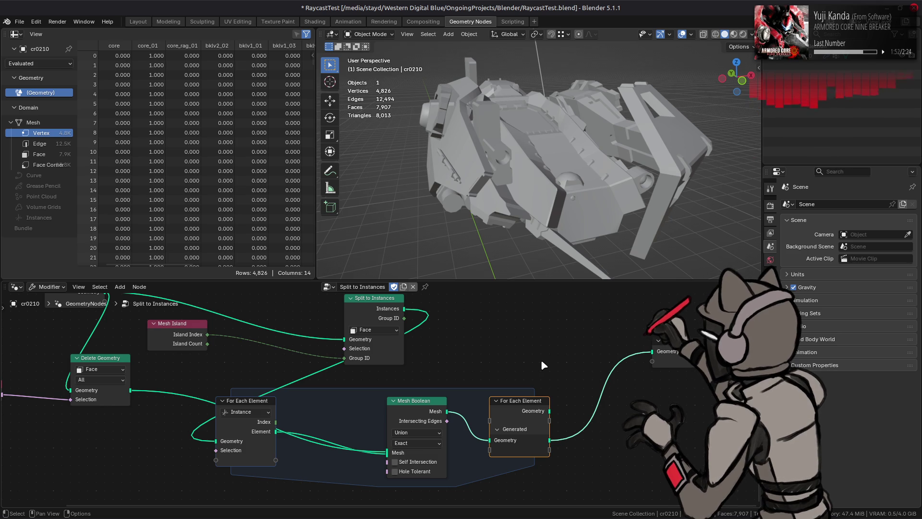
{"action": "left_click", "coordinate": [419, 443]}
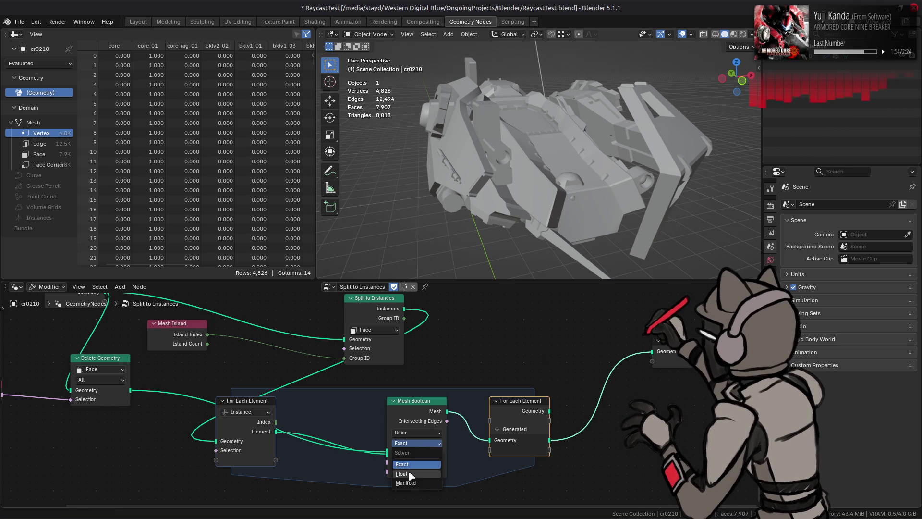
{"action": "left_click", "coordinate": [409, 473]}
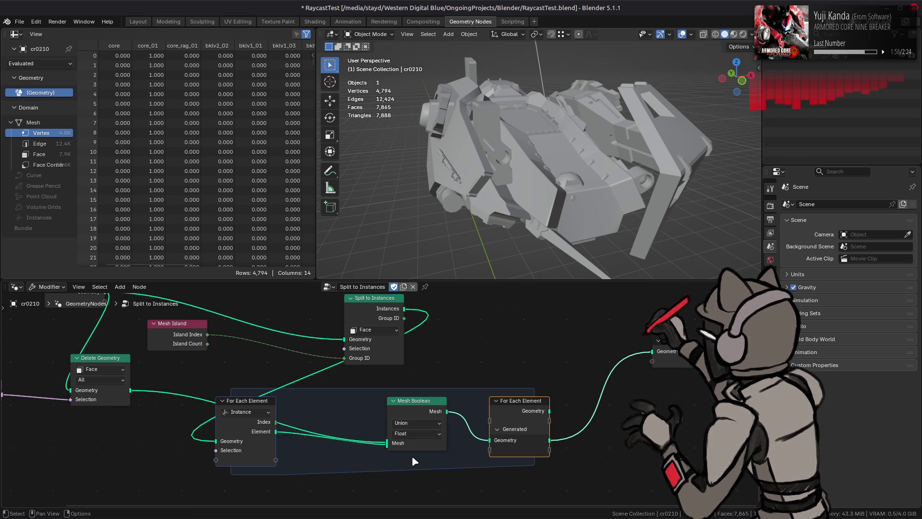
{"action": "left_click_drag", "start_coordinate": [550, 411], "coordinate": [652, 353]}
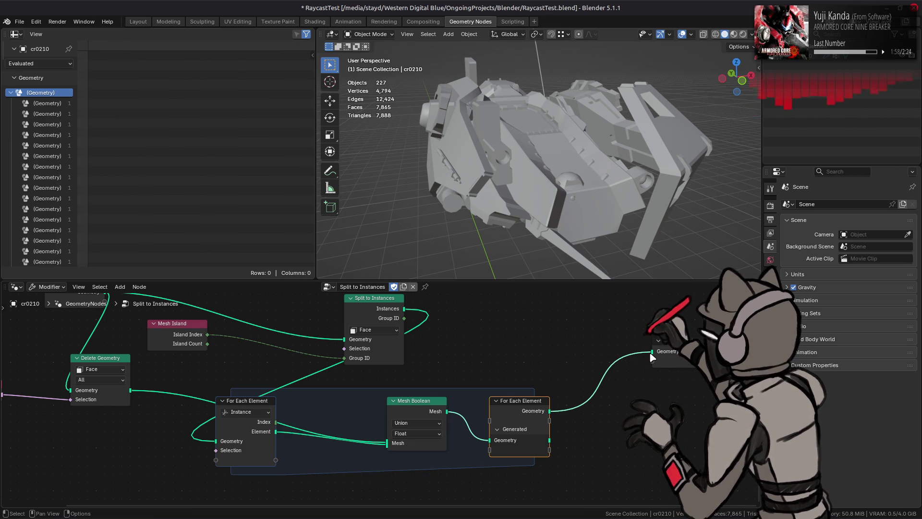
{"action": "key", "text": "ctrl+z"}
Step: Cut the Index link into Mesh Boolean and route its Mesh output out of the For Each Element zone
{"action": "key", "text": "ctrl+shift+z"}
{"action": "key", "text": "ctrl+z"}
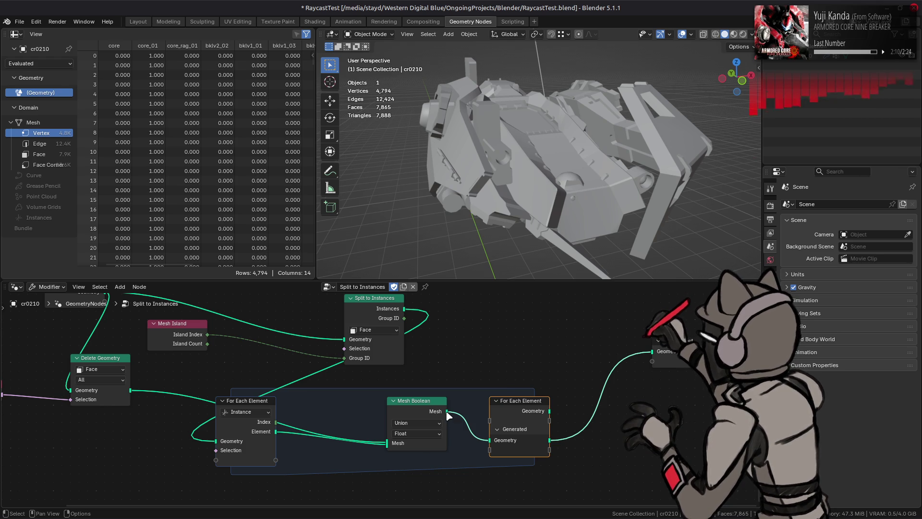
{"action": "middle_click_drag", "start_coordinate": [448, 417], "coordinate": [475, 389]}
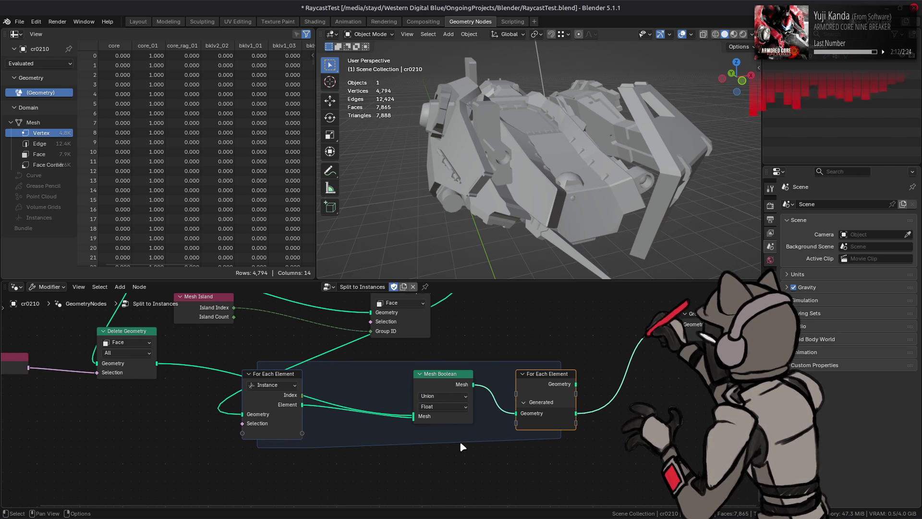
{"action": "mouse_move", "coordinate": [416, 416]}
{"action": "left_mouse_down"}
{"action": "mouse_move", "coordinate": [397, 409]}
{"action": "mouse_move", "coordinate": [409, 416]}
{"action": "left_mouse_up"}
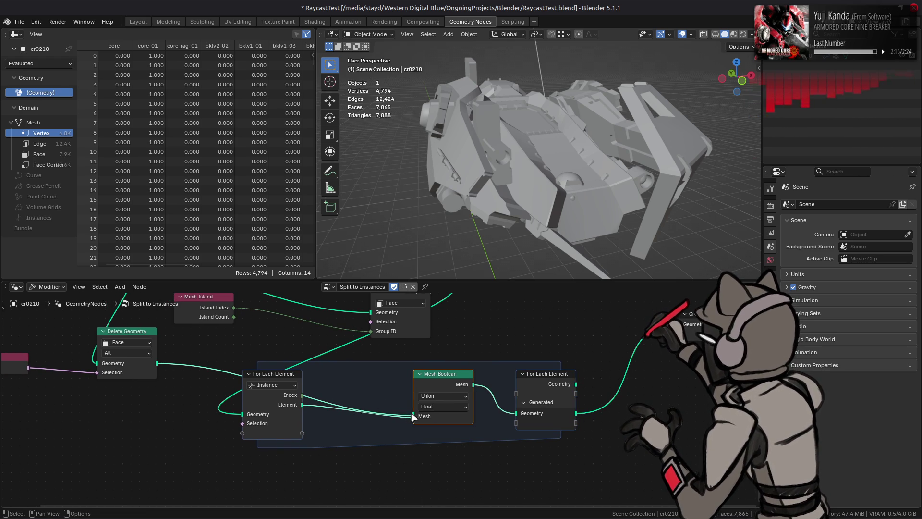
{"action": "right_click_drag", "start_coordinate": [310, 399], "coordinate": [308, 400], "text": "ctrl"}
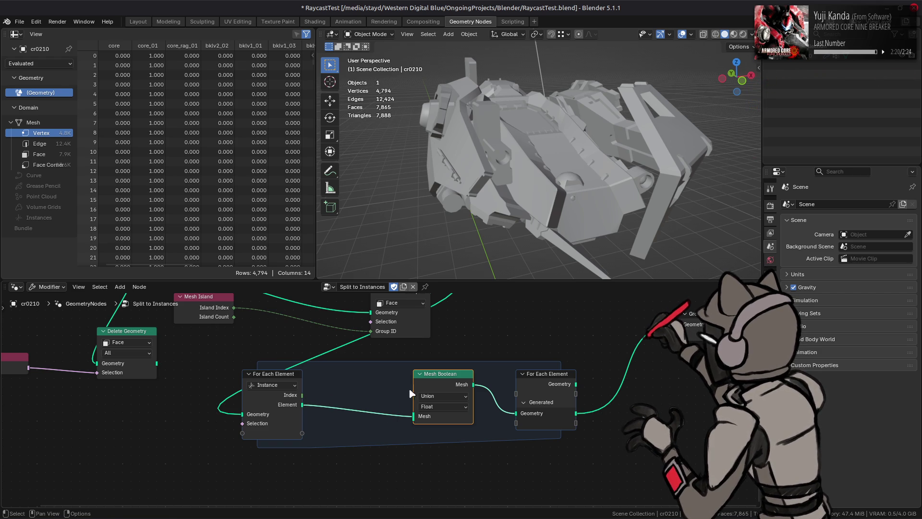
{"action": "left_click_drag", "start_coordinate": [473, 384], "coordinate": [515, 432]}
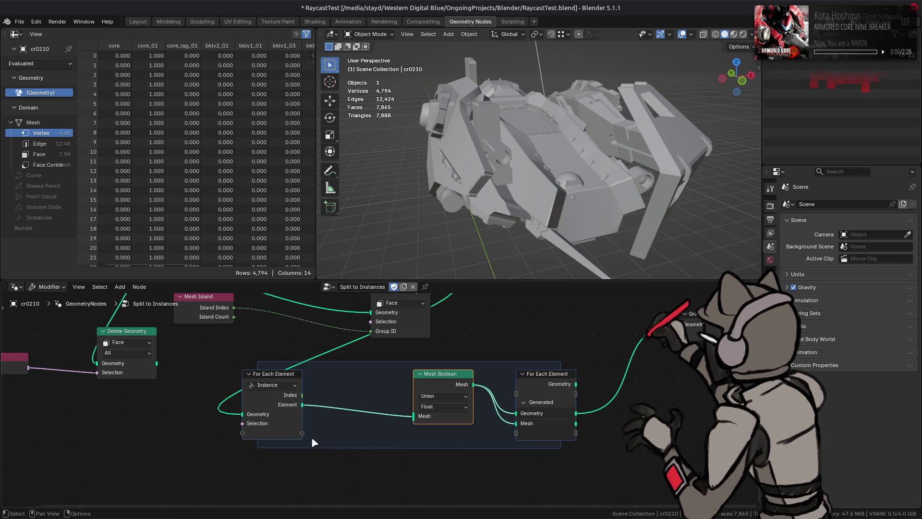
Step: Try linking Delete Geometry's output to the loop zone, then drop the link
{"action": "left_click_drag", "start_coordinate": [157, 363], "coordinate": [238, 438]}
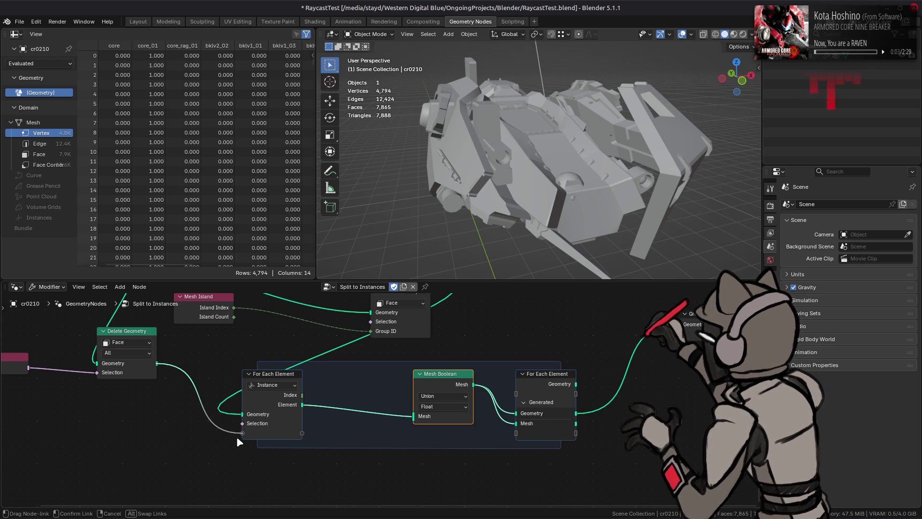
{"action": "left_click_drag", "start_coordinate": [237, 436], "coordinate": [187, 439]}
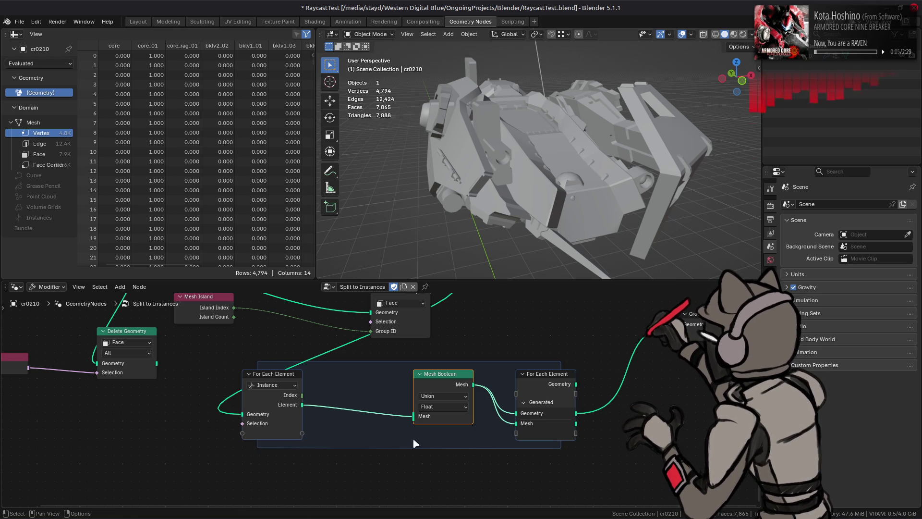
{"action": "mouse_move", "coordinate": [515, 425]}
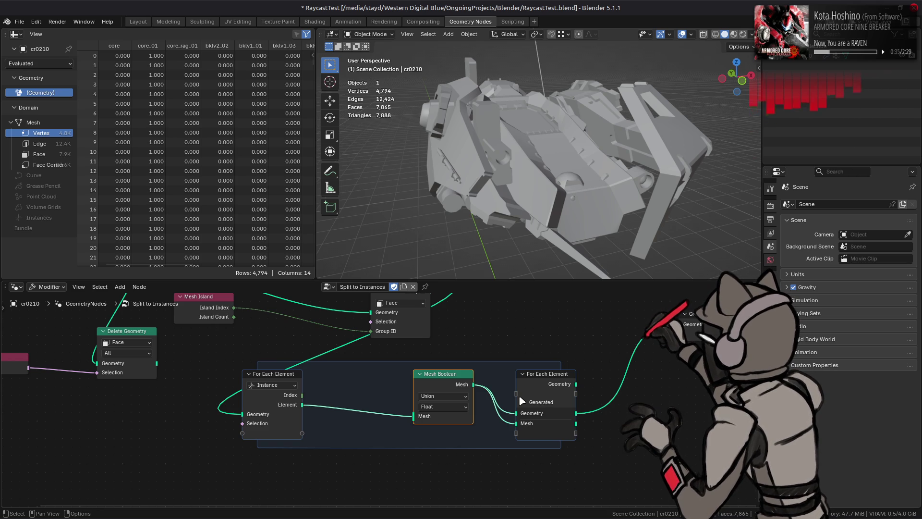
{"action": "key", "text": "shift+a"}
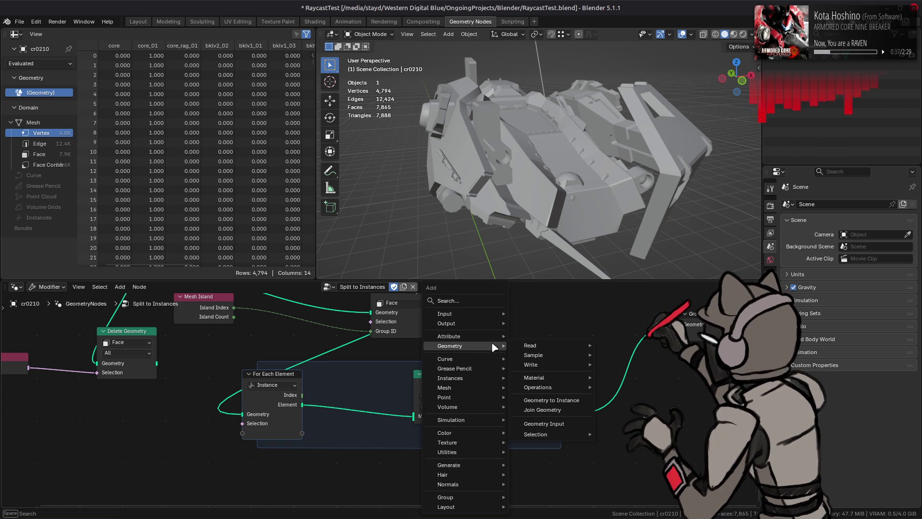
{"action": "mouse_move", "coordinate": [478, 454]}
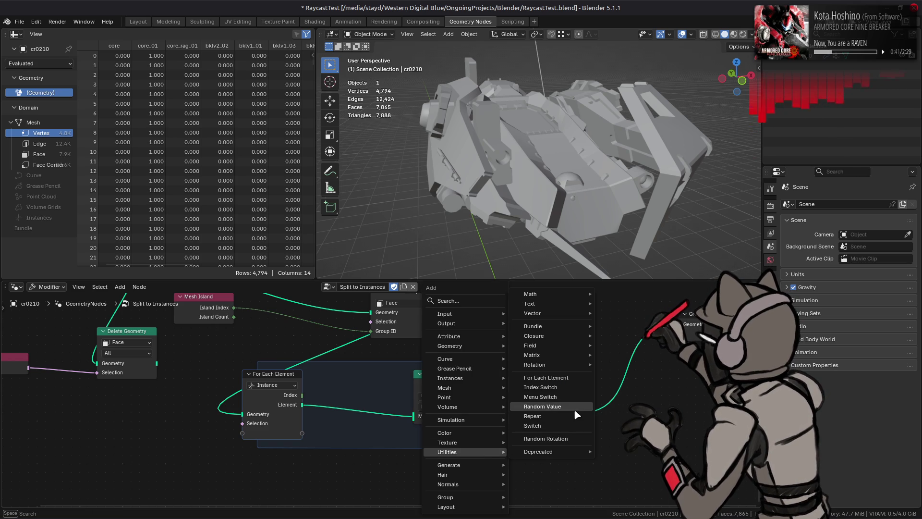
{"action": "mouse_move", "coordinate": [560, 346]}
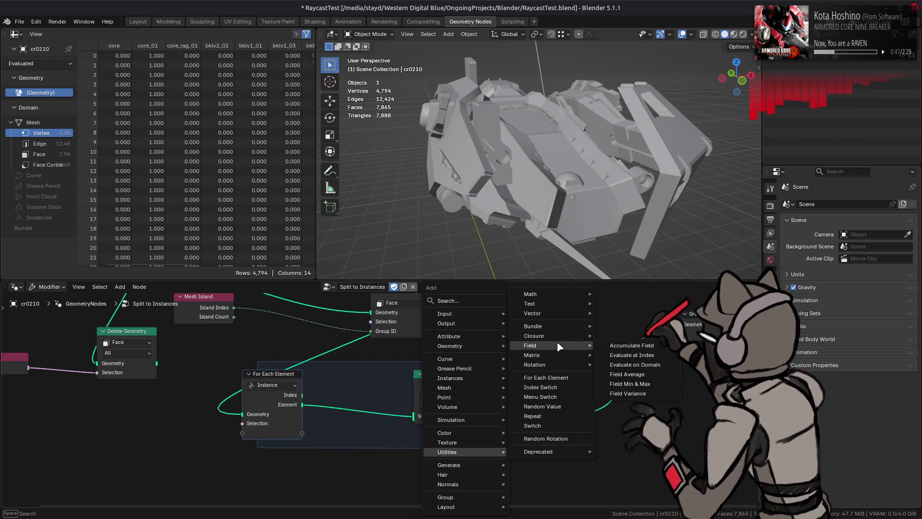
{"action": "key", "text": "Escape"}
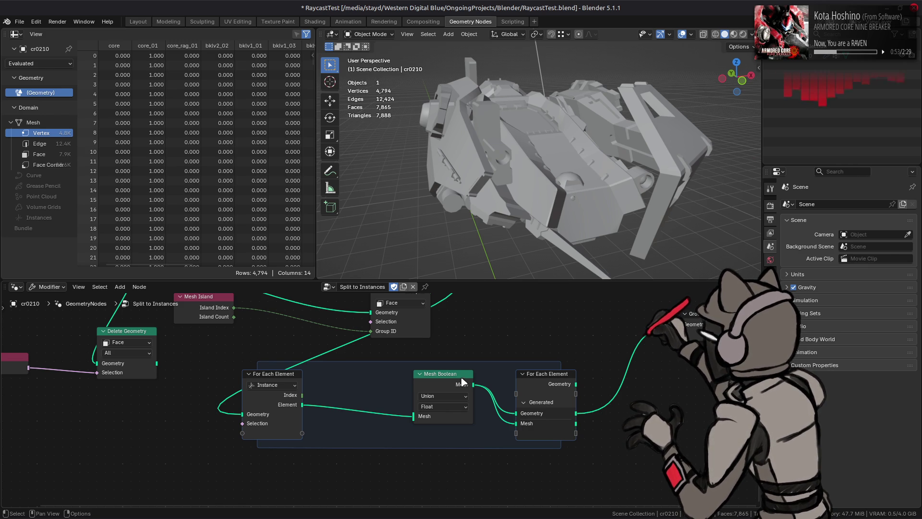
{"action": "middle_click_drag", "start_coordinate": [359, 377], "coordinate": [394, 371]}
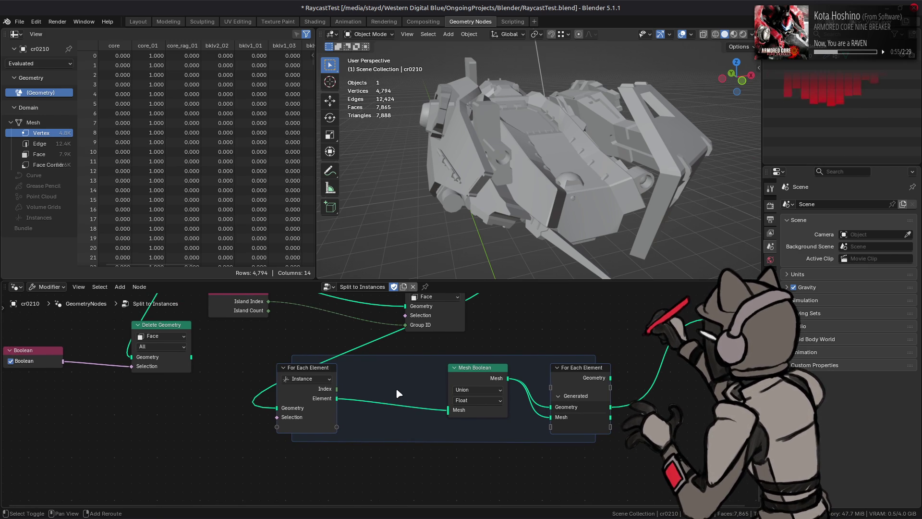
{"action": "key", "text": "shift+a"}
{"action": "type", "text": "in"}
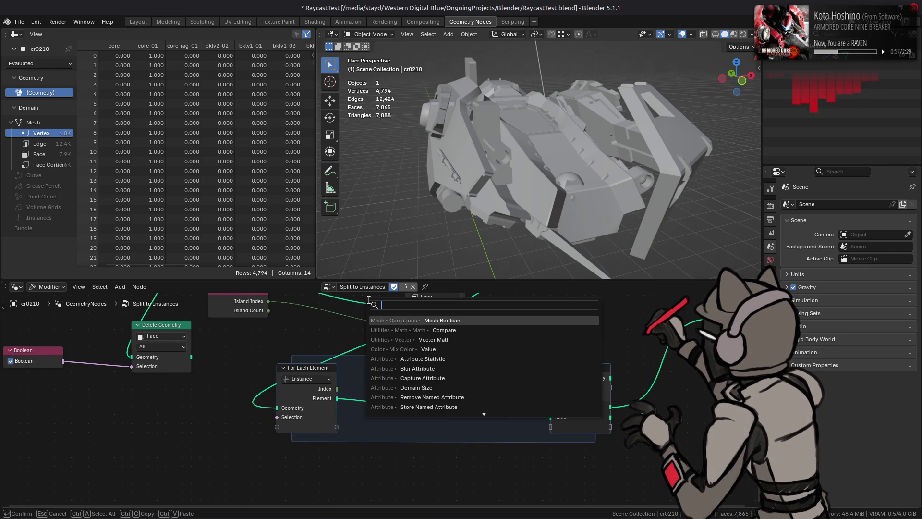
{"action": "type", "text": "dex"}
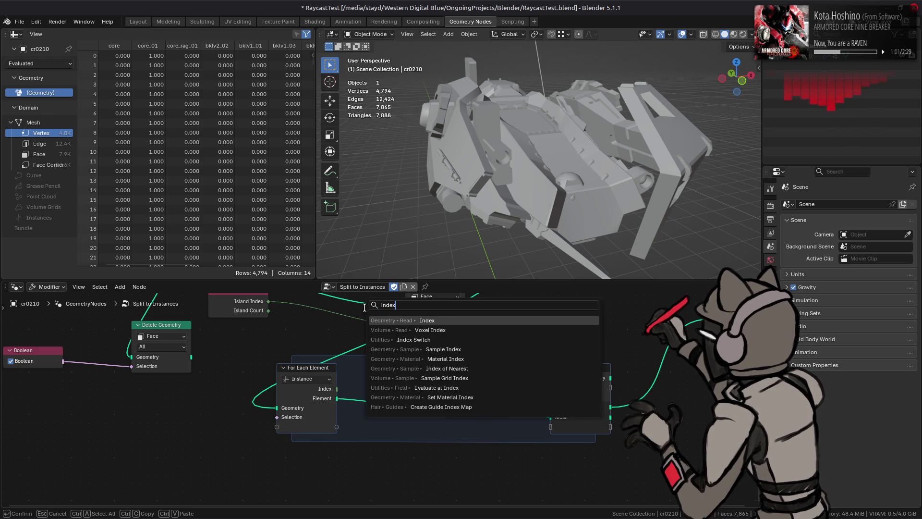
{"action": "key", "text": "Down"}
{"action": "key", "text": "Down"}
{"action": "key", "text": "Down"}
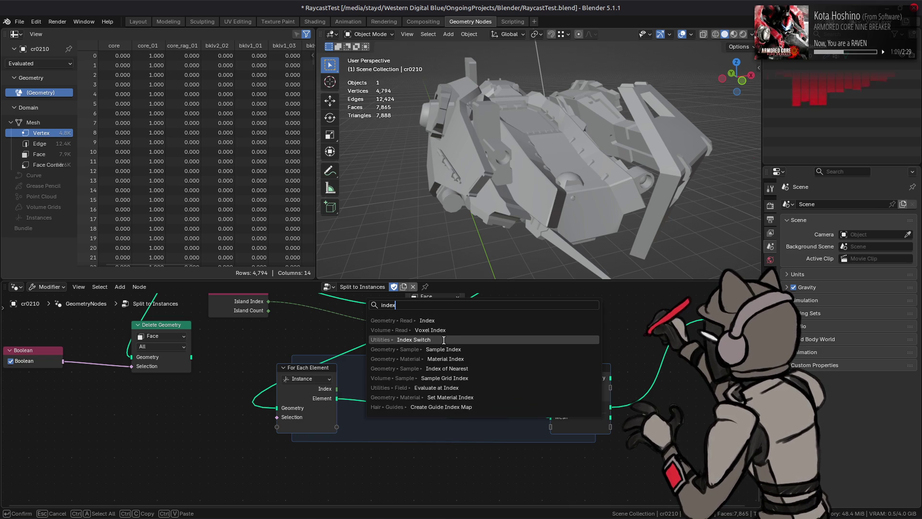
{"action": "left_click", "coordinate": [441, 341]}
{"action": "left_click", "coordinate": [171, 417]}
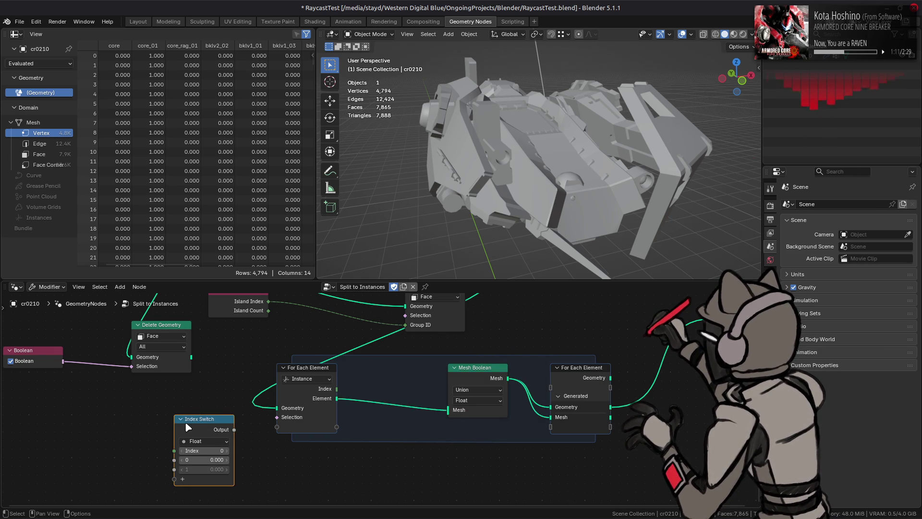
{"action": "middle_click_drag", "start_coordinate": [212, 442], "coordinate": [273, 417]}
{"action": "left_click", "coordinate": [273, 417]}
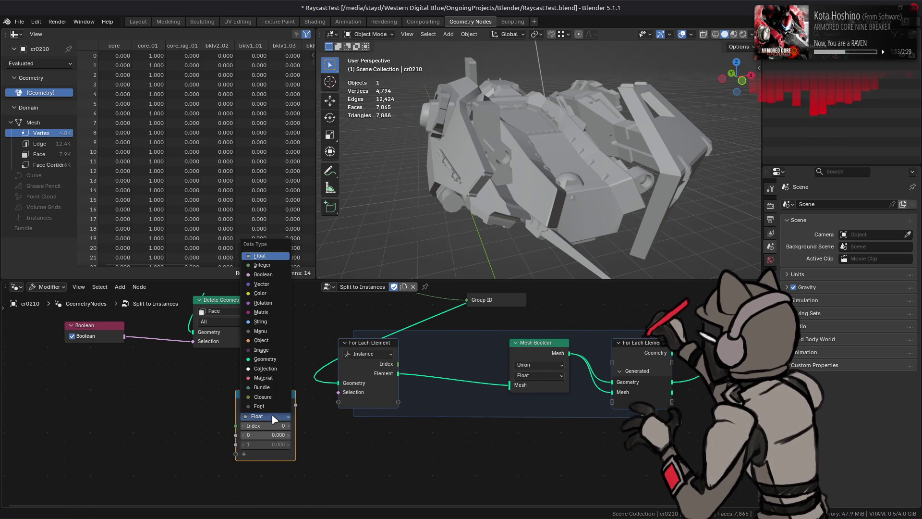
{"action": "left_click", "coordinate": [270, 360]}
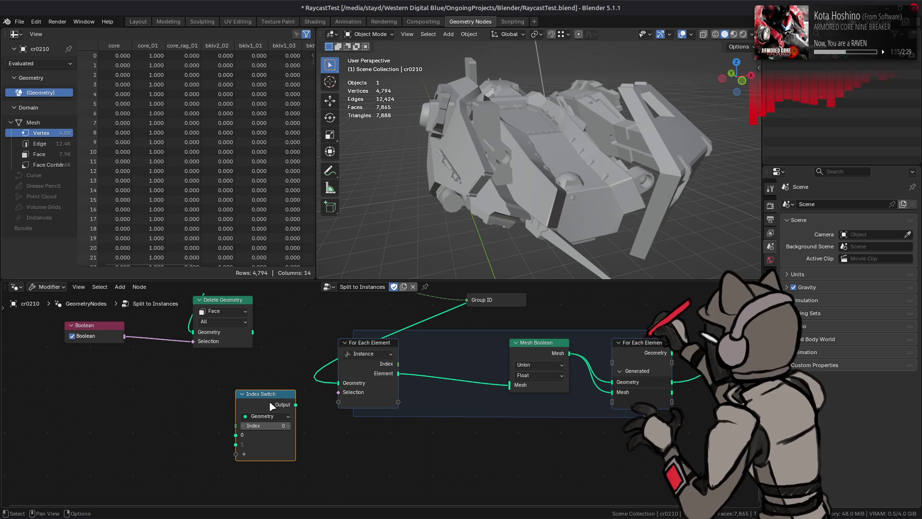
{"action": "key", "text": "x"}
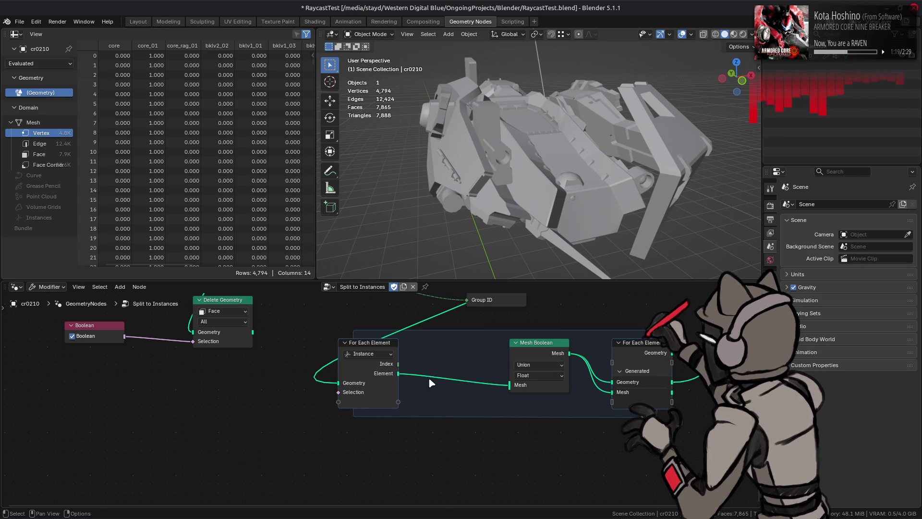
{"action": "key", "text": "shift+a"}
{"action": "type", "text": "for"}
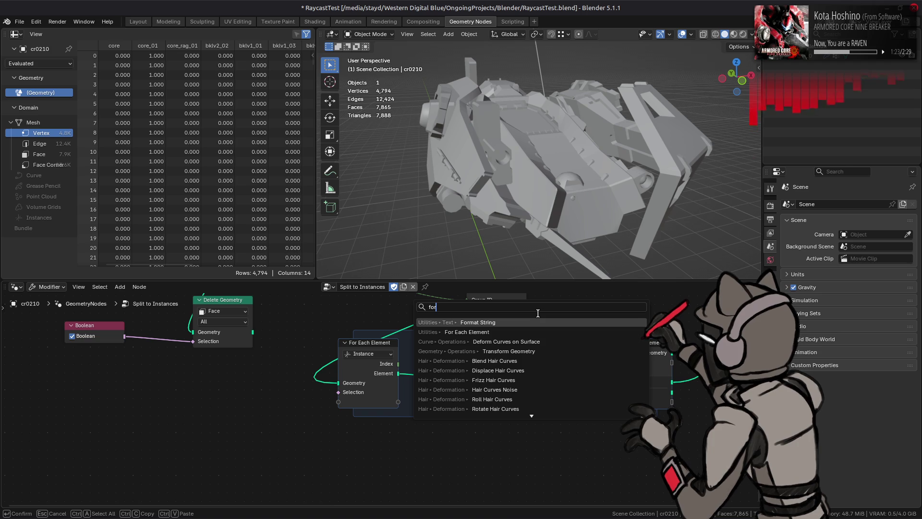
{"action": "key", "text": "Down"}
{"action": "key", "text": "Down"}
{"action": "key", "text": "Down"}
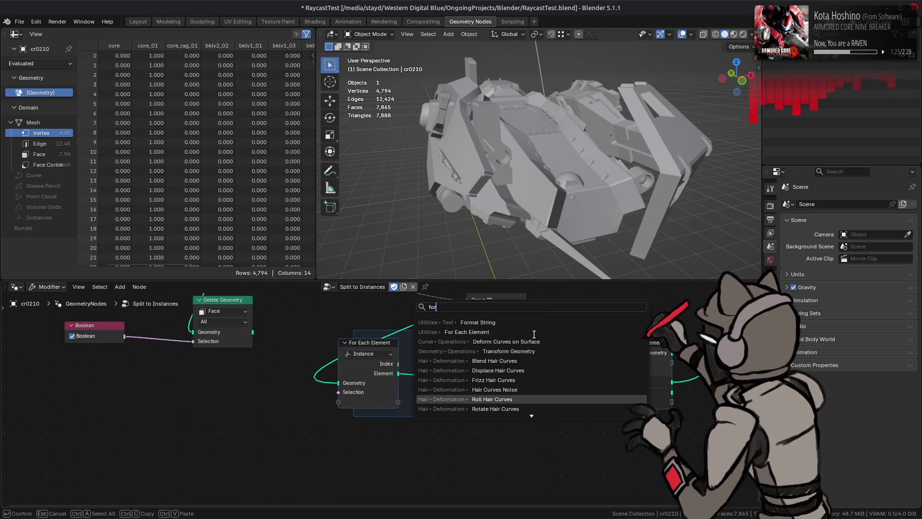
{"action": "key", "text": "Down"}
{"action": "key", "text": "Down"}
{"action": "key", "text": "Down"}
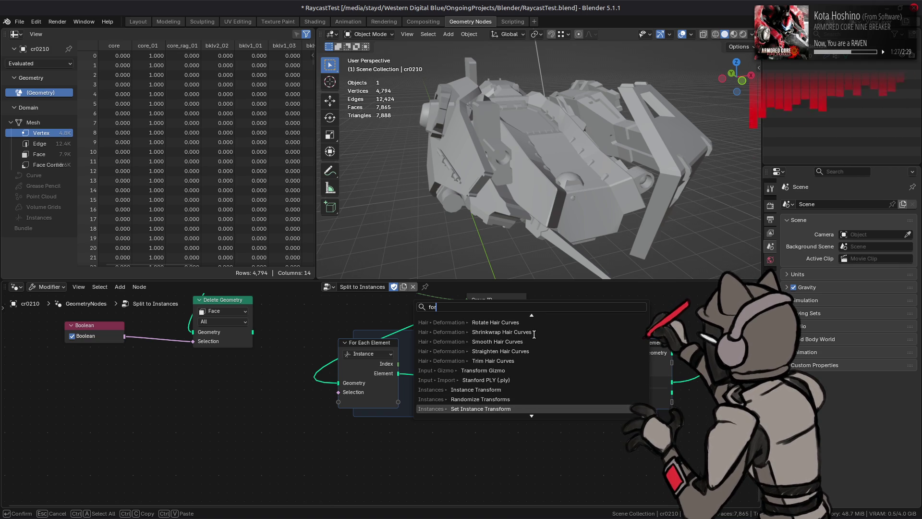
{"action": "key", "text": "Down"}
{"action": "key", "text": "Down"}
{"action": "key", "text": "Down"}
{"action": "key", "text": "Down"}
{"action": "key", "text": "Down"}
{"action": "key", "text": "Down"}
{"action": "key", "text": "Down"}
{"action": "key", "text": "Down"}
{"action": "key", "text": "Down"}
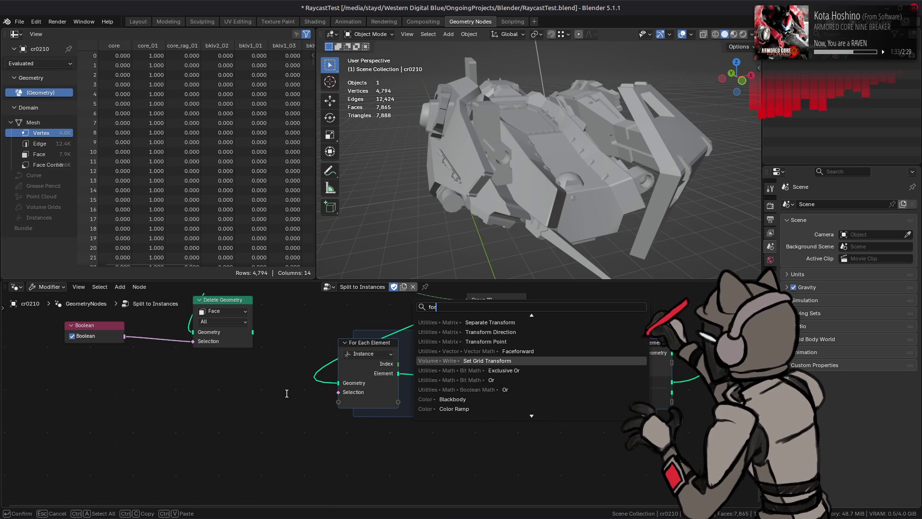
{"action": "key", "text": "Down"}
{"action": "key", "text": "Down"}
{"action": "key", "text": "Down"}
{"action": "key", "text": "Escape"}
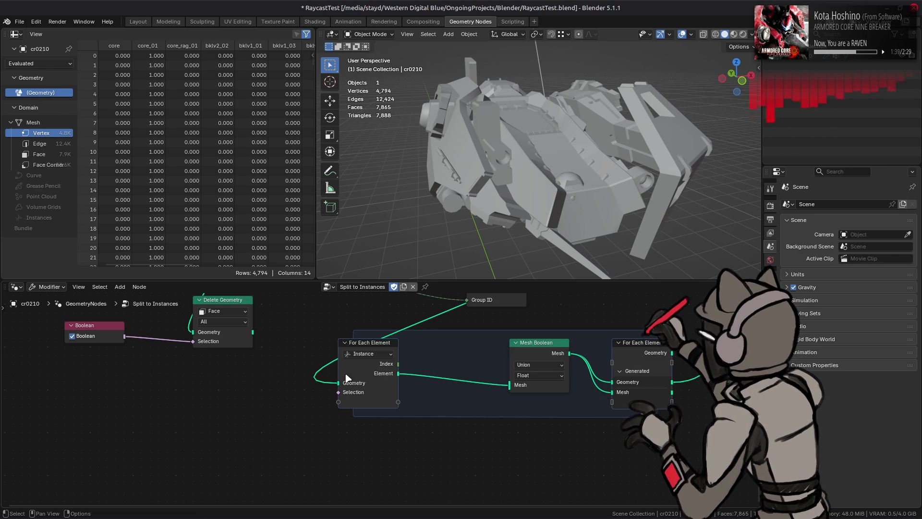
{"action": "middle_click_drag", "start_coordinate": [426, 346], "coordinate": [393, 407]}
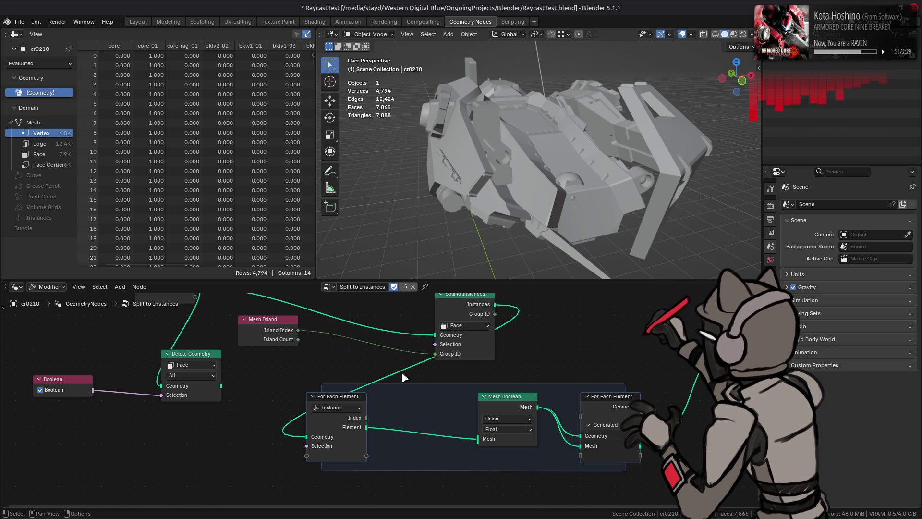
Step: Wire Split to Instances straight to Group Output and delete the loop zone and Mesh Boolean
{"action": "middle_click_drag", "start_coordinate": [369, 328], "coordinate": [382, 387]}
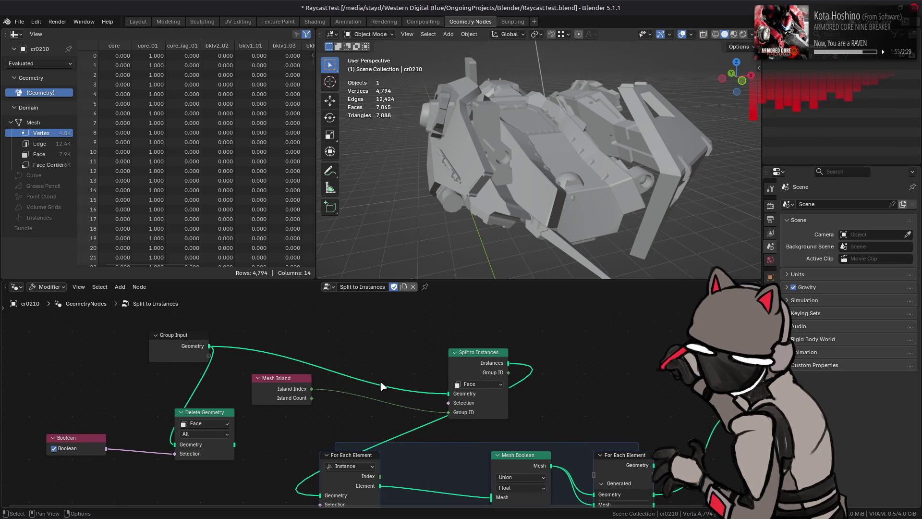
{"action": "middle_click_drag", "start_coordinate": [561, 391], "coordinate": [507, 354]}
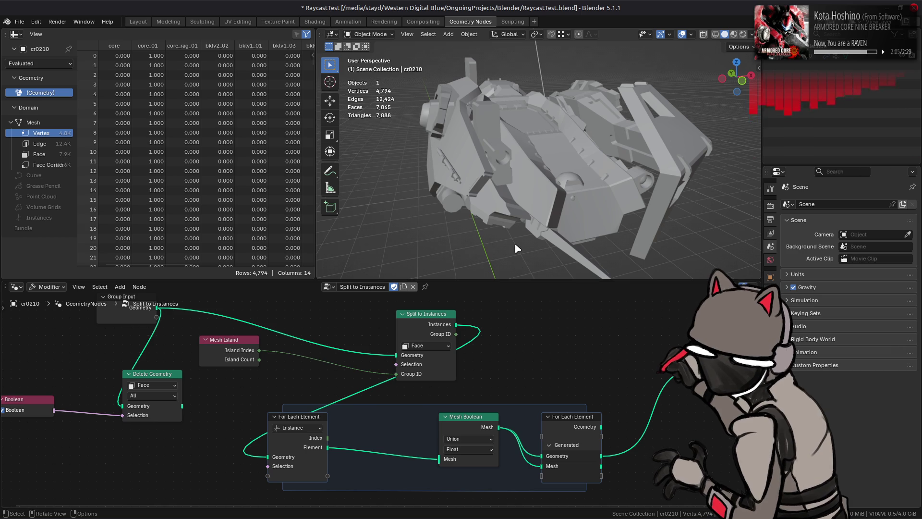
{"action": "left_click_drag", "start_coordinate": [456, 324], "coordinate": [682, 366]}
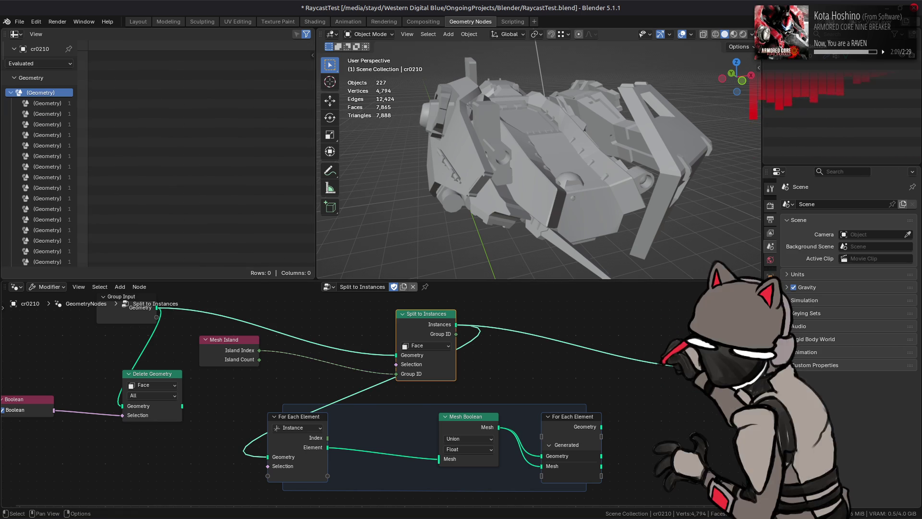
{"action": "mouse_move", "coordinate": [644, 463]}
{"action": "left_mouse_down"}
{"action": "mouse_move", "coordinate": [271, 447]}
{"action": "mouse_move", "coordinate": [68, 400]}
{"action": "mouse_move", "coordinate": [7, 396]}
{"action": "left_mouse_up"}
{"action": "key", "text": "x"}
{"action": "key", "text": "x"}
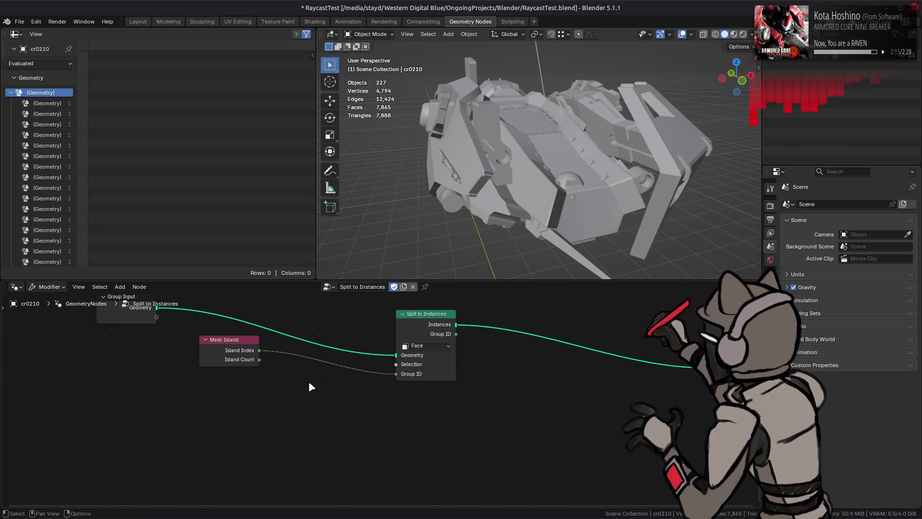
{"action": "mouse_move", "coordinate": [350, 354]}
{"action": "middle_mouse_down"}
{"action": "mouse_move", "coordinate": [327, 418]}
{"action": "mouse_move", "coordinate": [313, 376]}
{"action": "middle_mouse_up"}
Step: Save RaycastTest.blend after previewing rendered shading, then switch to the Shading workspace
{"action": "key", "text": "ctrl+s"}
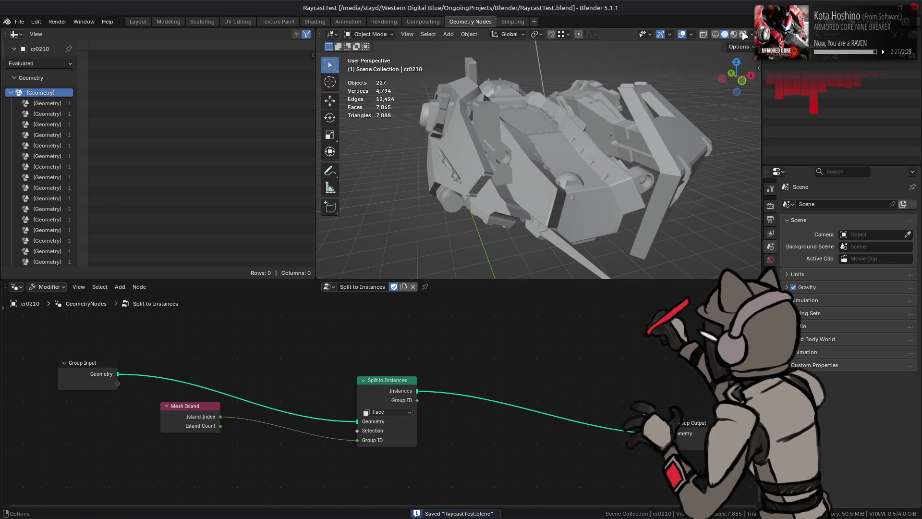
{"action": "left_click", "coordinate": [743, 34]}
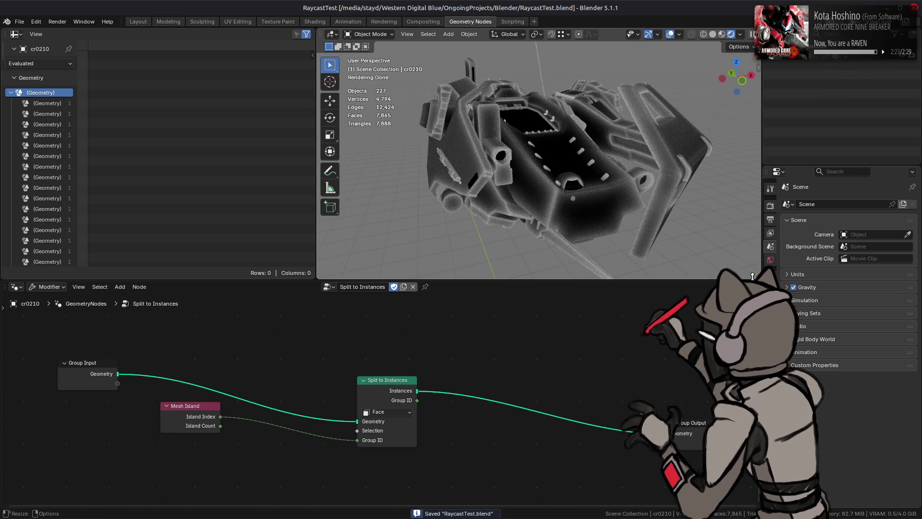
{"action": "left_click", "coordinate": [713, 34]}
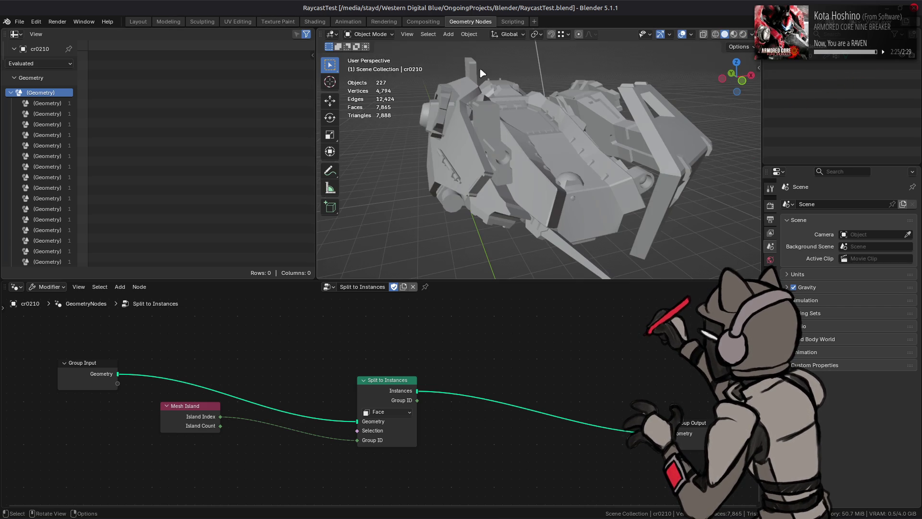
{"action": "key", "text": "ctrl+s"}
{"action": "left_click", "coordinate": [315, 22]}
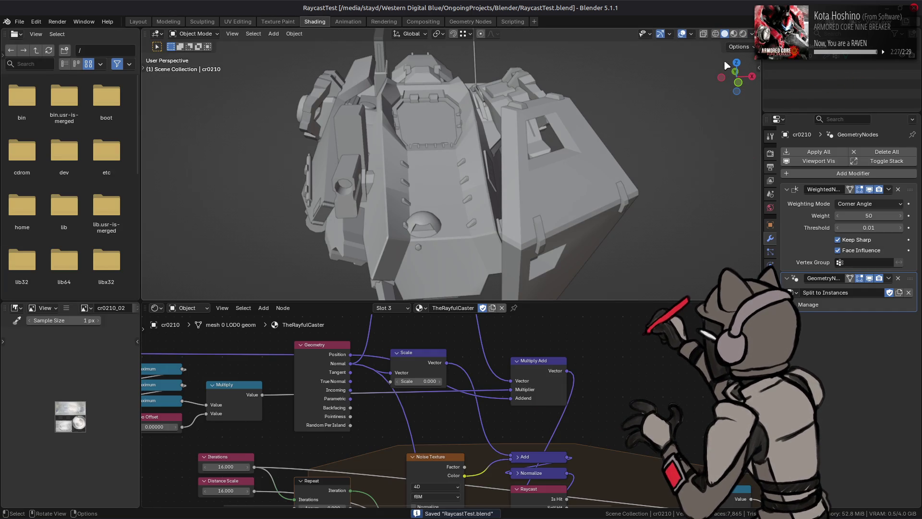
Step: Preview the mech in rendered shading and drag Distance Scale from 16 down to 0.5
{"action": "left_click", "coordinate": [743, 34]}
{"action": "middle_click_drag", "start_coordinate": [527, 173], "coordinate": [526, 198]}
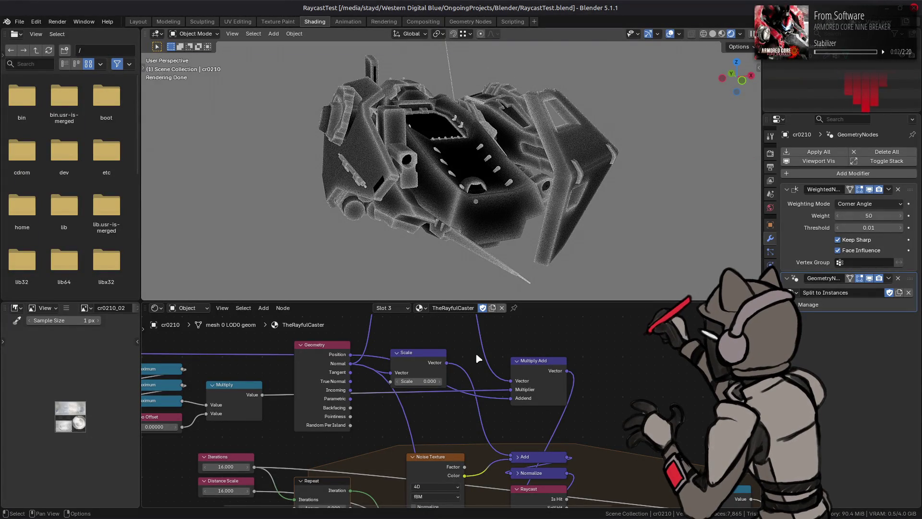
{"action": "mouse_move", "coordinate": [483, 440]}
{"action": "middle_mouse_down"}
{"action": "mouse_move", "coordinate": [476, 374]}
{"action": "mouse_move", "coordinate": [468, 449]}
{"action": "mouse_move", "coordinate": [495, 490]}
{"action": "middle_mouse_up"}
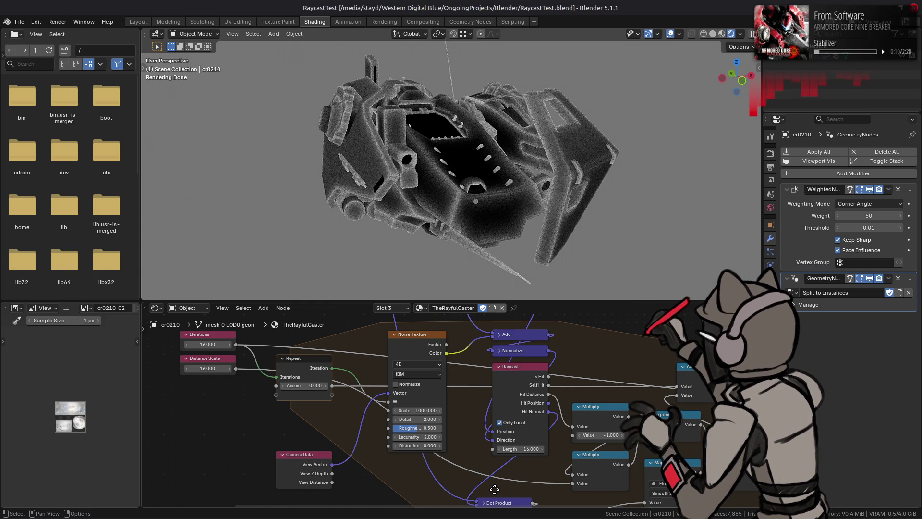
{"action": "mouse_move", "coordinate": [207, 368]}
{"action": "left_mouse_down"}
{"action": "mouse_move", "coordinate": [264, 368]}
{"action": "mouse_move", "coordinate": [205, 368]}
{"action": "left_mouse_up"}
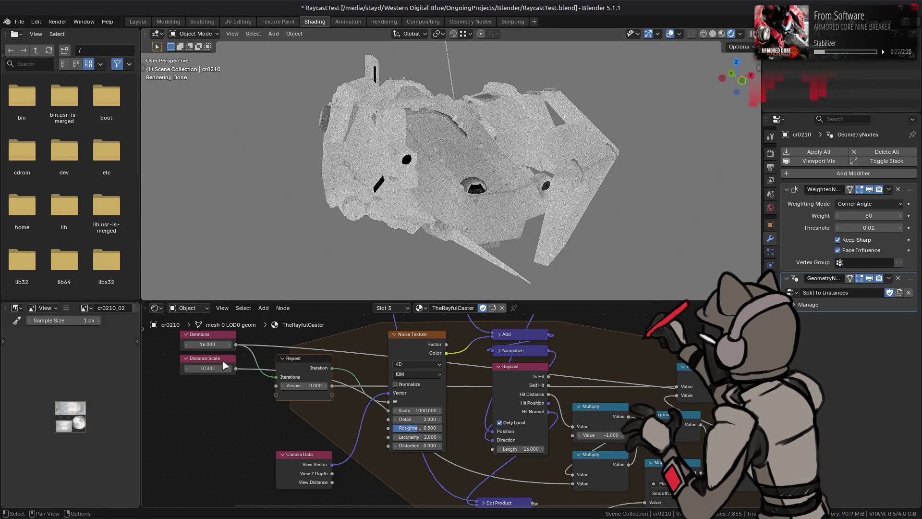
{"action": "key", "text": "n"}
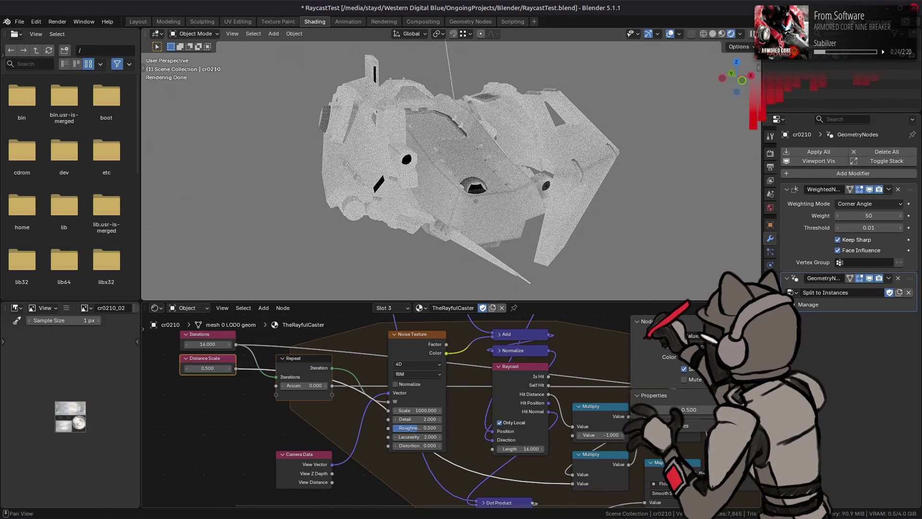
Step: Raise Distance Scale through 1.5 and 9.3 up to 146.4 to compare shading
{"action": "key", "text": "n"}
{"action": "mouse_move", "coordinate": [208, 369]}
{"action": "left_mouse_down"}
{"action": "mouse_move", "coordinate": [238, 369]}
{"action": "mouse_move", "coordinate": [212, 375]}
{"action": "left_mouse_up"}
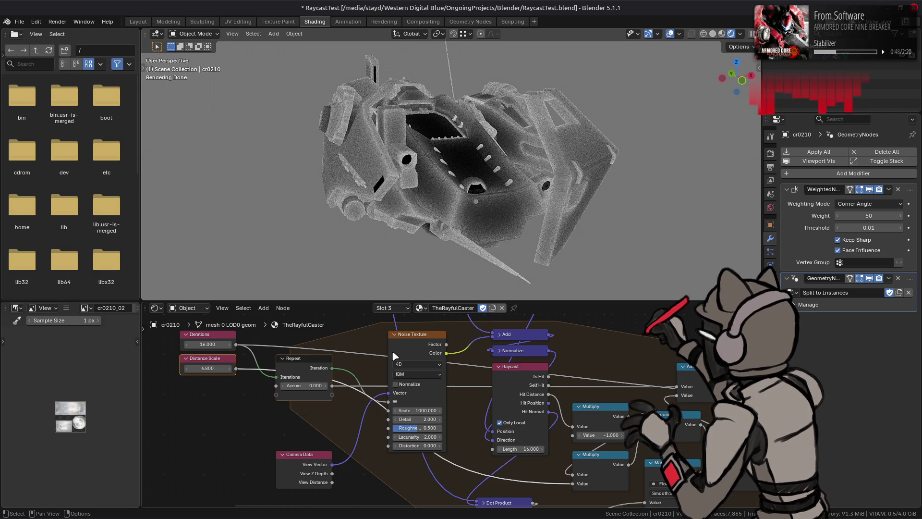
{"action": "mouse_move", "coordinate": [218, 369]}
{"action": "left_mouse_down"}
{"action": "mouse_move", "coordinate": [288, 369]}
{"action": "mouse_move", "coordinate": [221, 372]}
{"action": "left_mouse_up"}
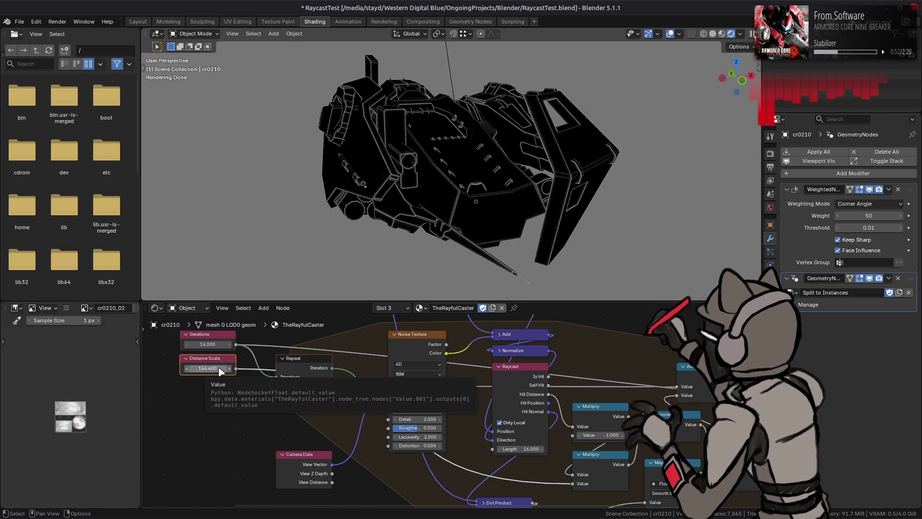
{"action": "scroll", "coordinate": [389, 202], "scroll_direction": "up", "scroll_amount": 8}
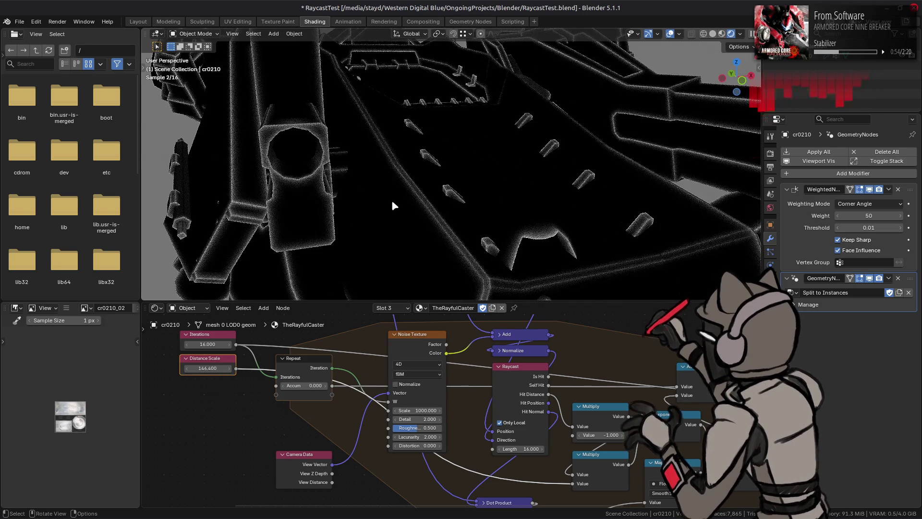
{"action": "scroll", "coordinate": [391, 200], "scroll_direction": "down", "scroll_amount": 5}
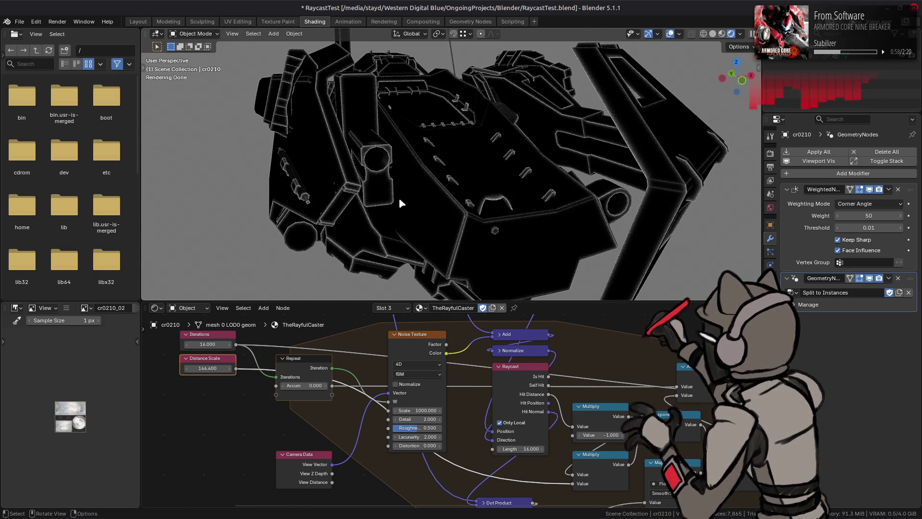
{"action": "scroll", "coordinate": [400, 200], "scroll_direction": "down", "scroll_amount": 2}
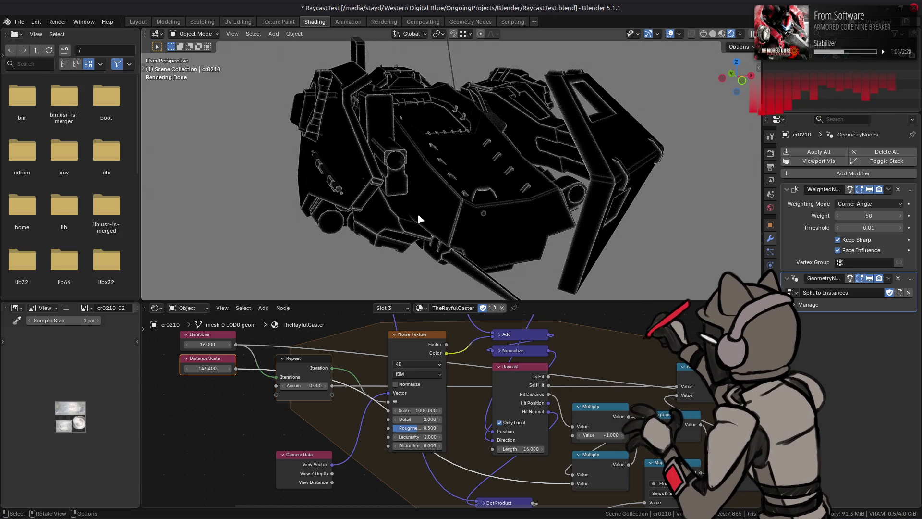
Step: Set Distance Scale back to 16
{"action": "left_click", "coordinate": [217, 368]}
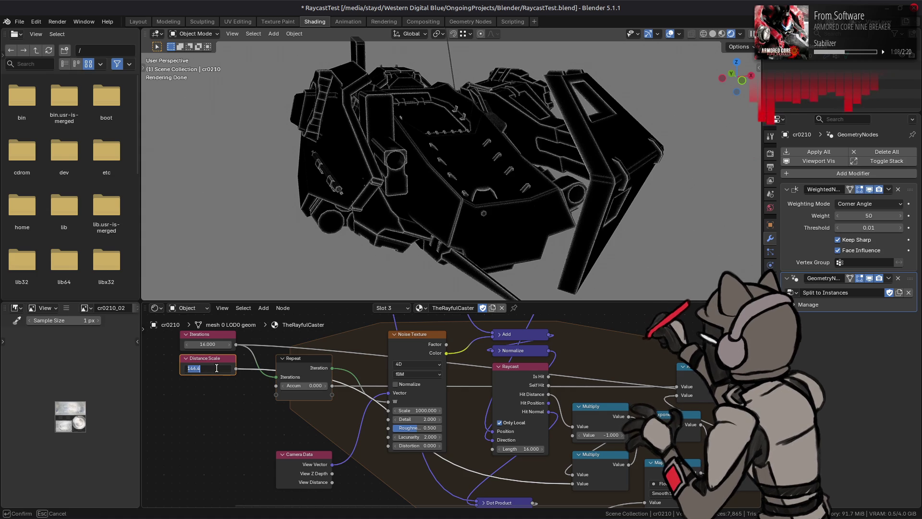
{"action": "type", "text": "16"}
{"action": "key", "text": "Return"}
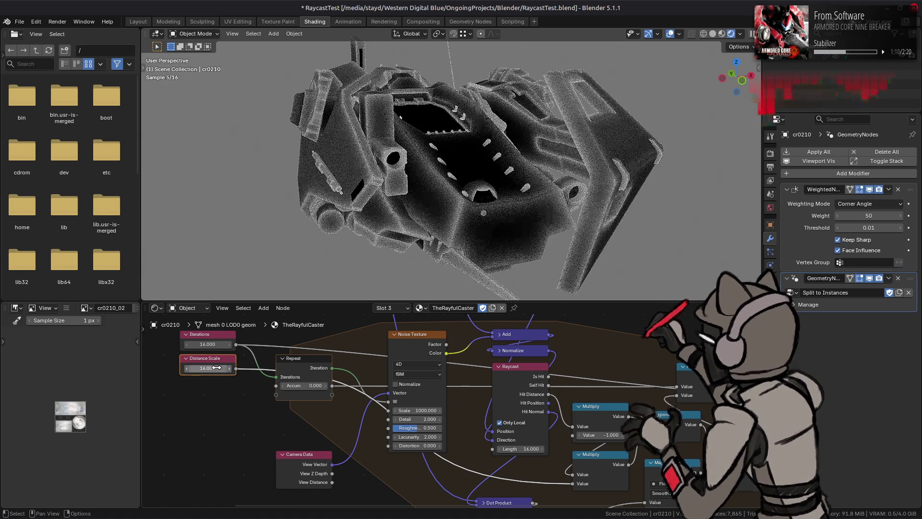
{"action": "scroll", "coordinate": [437, 358], "scroll_direction": "left", "scroll_amount": 3}
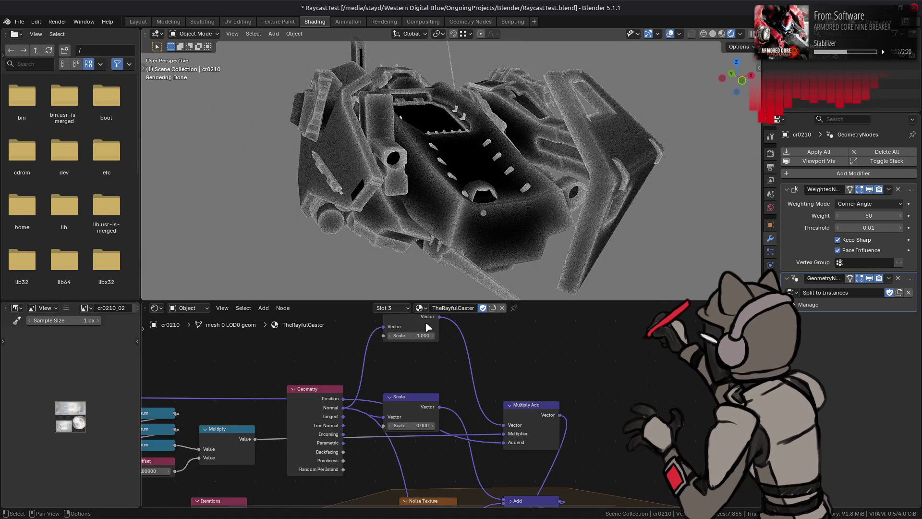
Step: Add a Bevel node above the Geometry node in the material tree
{"action": "scroll", "coordinate": [396, 374], "scroll_direction": "up", "scroll_amount": 5}
{"action": "scroll", "coordinate": [364, 387], "scroll_direction": "down", "scroll_amount": 6}
{"action": "scroll", "coordinate": [364, 388], "scroll_direction": "right", "scroll_amount": 2}
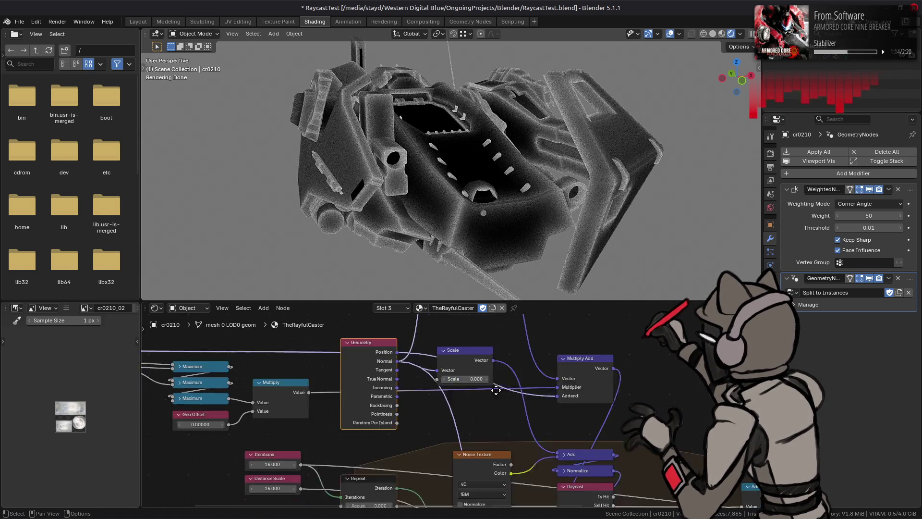
{"action": "mouse_move", "coordinate": [434, 383]}
{"action": "middle_mouse_down"}
{"action": "mouse_move", "coordinate": [428, 371]}
{"action": "mouse_move", "coordinate": [430, 462]}
{"action": "mouse_move", "coordinate": [440, 422]}
{"action": "middle_mouse_up"}
{"action": "scroll", "coordinate": [301, 373], "scroll_direction": "down", "scroll_amount": 3}
{"action": "scroll", "coordinate": [355, 342], "scroll_direction": "left", "scroll_amount": 5}
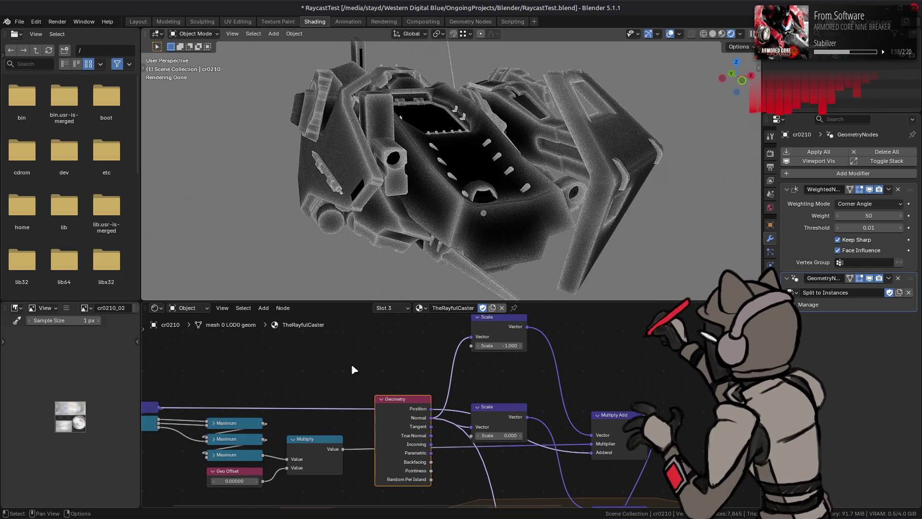
{"action": "key", "text": "shift+a"}
{"action": "left_click", "coordinate": [330, 356]}
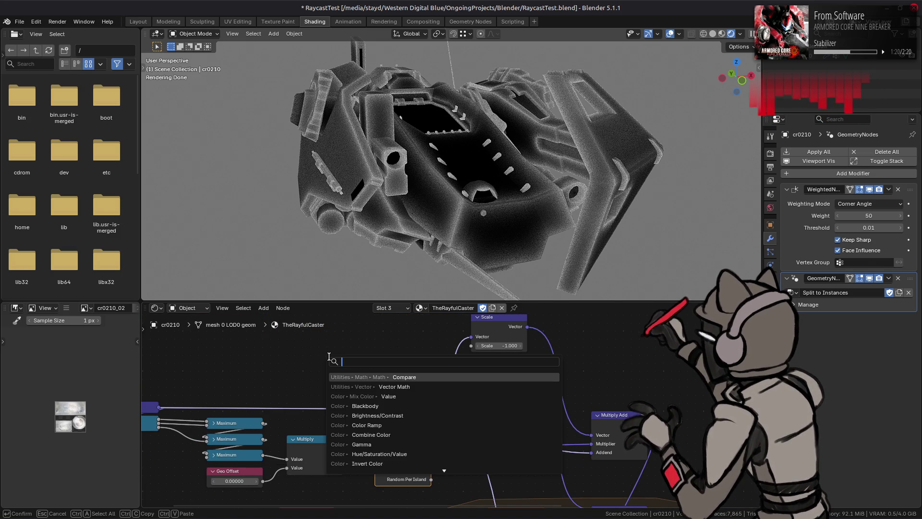
{"action": "type", "text": "bevel"}
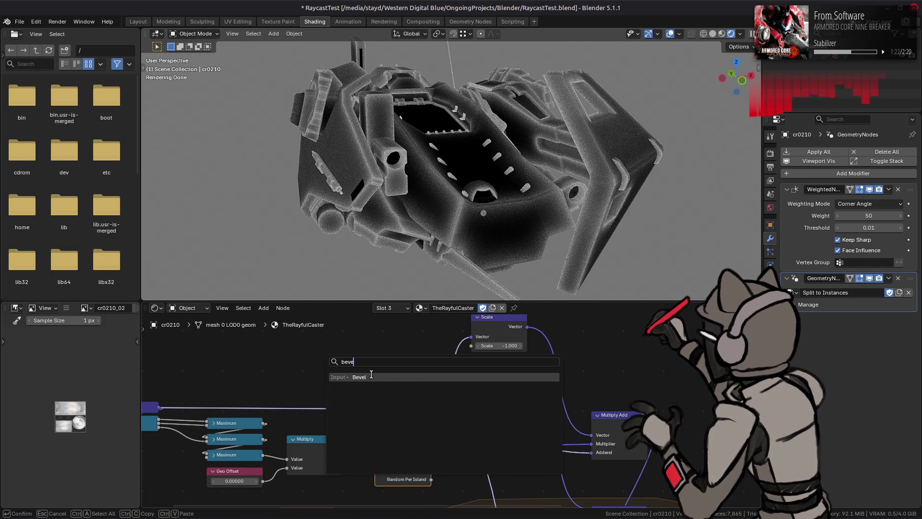
{"action": "key", "text": "Return"}
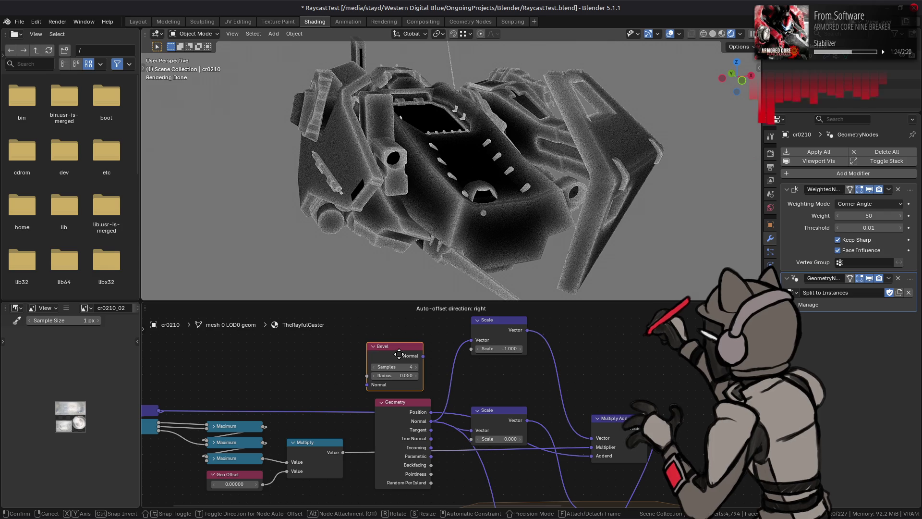
{"action": "left_click", "coordinate": [411, 356]}
{"action": "middle_click_drag", "start_coordinate": [461, 369], "coordinate": [413, 355]}
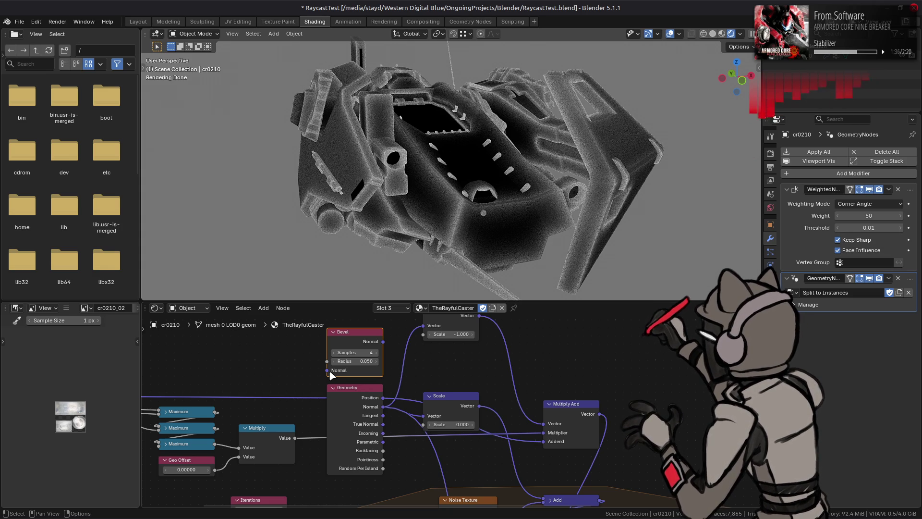
Step: Connect the Bevel's Normal output to the Scale node's Vector input
{"action": "middle_click_drag", "start_coordinate": [383, 341], "coordinate": [384, 358]}
{"action": "left_click_drag", "start_coordinate": [383, 359], "coordinate": [421, 343]}
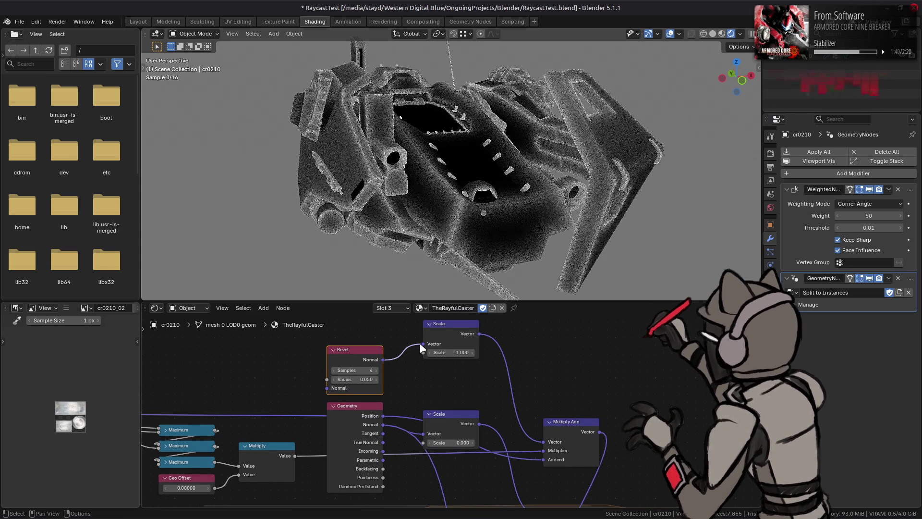
{"action": "key", "text": "ctrl+z"}
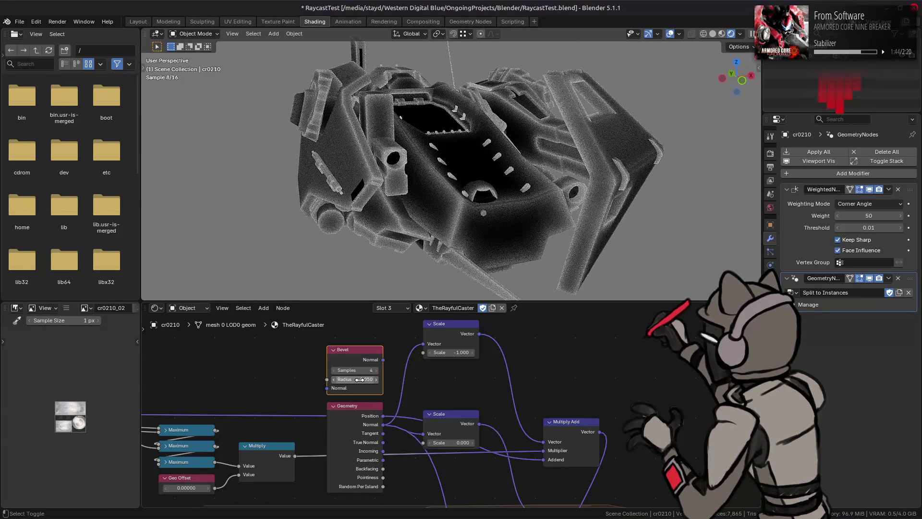
{"action": "key", "text": "ctrl+shift+z"}
Step: Give the Bevel 16 samples, tune its Radius, and route Bevel Normal into the Dot Product
{"action": "left_click_drag", "start_coordinate": [359, 379], "coordinate": [393, 375]}
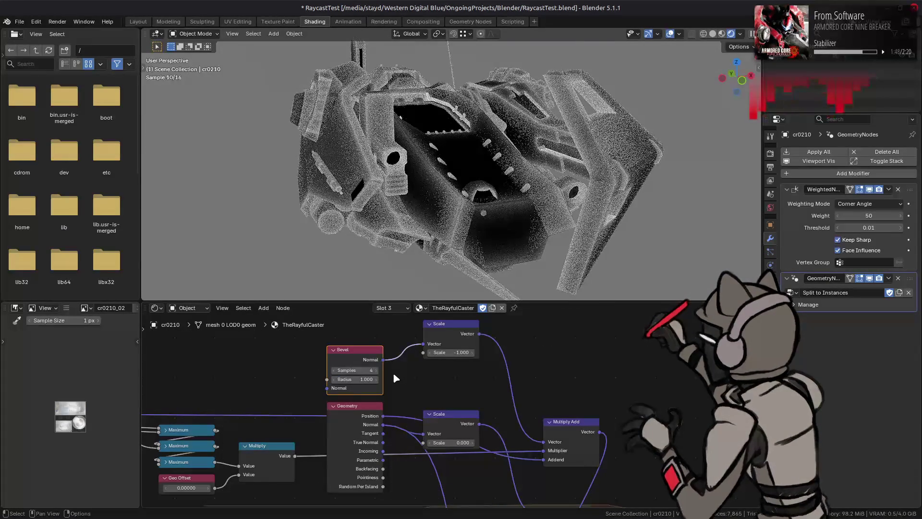
{"action": "left_click", "coordinate": [359, 371]}
{"action": "type", "text": "16"}
{"action": "key", "text": "Return"}
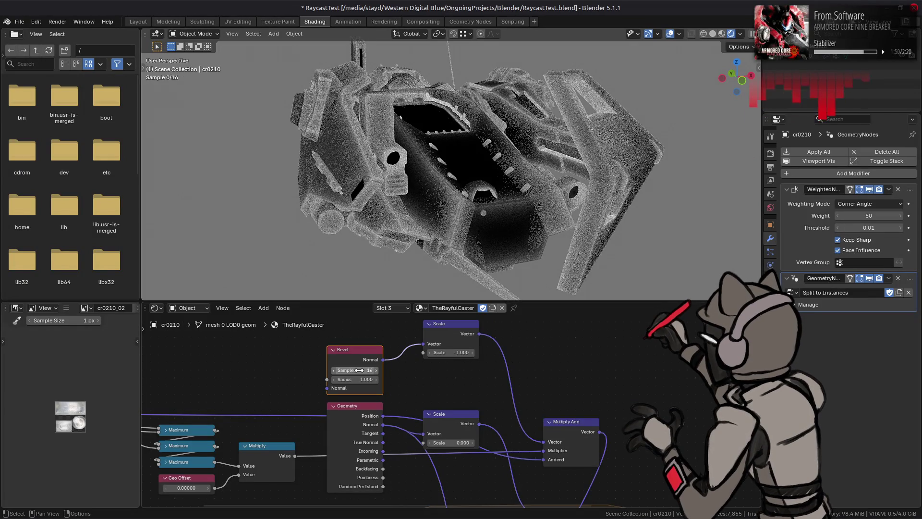
{"action": "mouse_move", "coordinate": [367, 377]}
{"action": "left_mouse_down"}
{"action": "mouse_move", "coordinate": [354, 378]}
{"action": "mouse_move", "coordinate": [380, 378]}
{"action": "mouse_move", "coordinate": [388, 366]}
{"action": "left_mouse_up"}
{"action": "mouse_move", "coordinate": [383, 424]}
{"action": "left_mouse_down"}
{"action": "mouse_move", "coordinate": [423, 343]}
{"action": "mouse_move", "coordinate": [390, 382]}
{"action": "mouse_move", "coordinate": [418, 480]}
{"action": "mouse_move", "coordinate": [457, 502]}
{"action": "mouse_move", "coordinate": [525, 447]}
{"action": "left_mouse_up"}
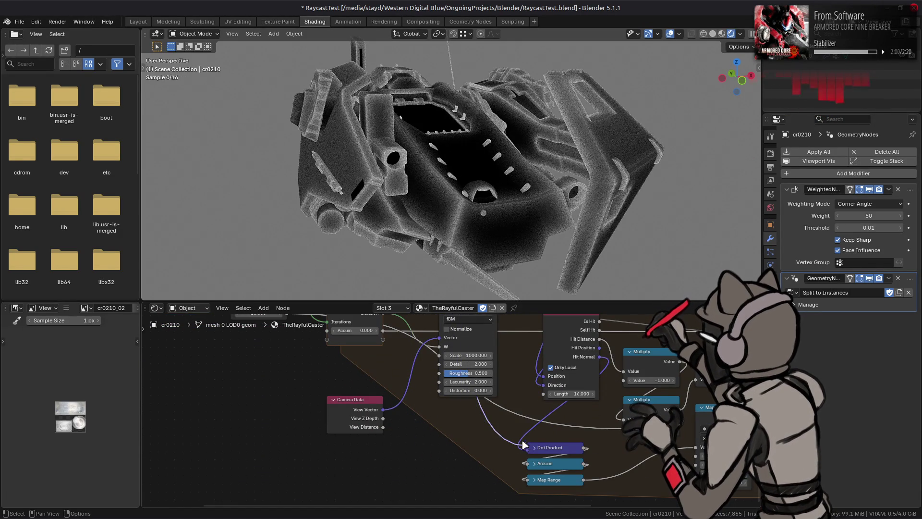
{"action": "middle_click_drag", "start_coordinate": [420, 317], "coordinate": [425, 379]}
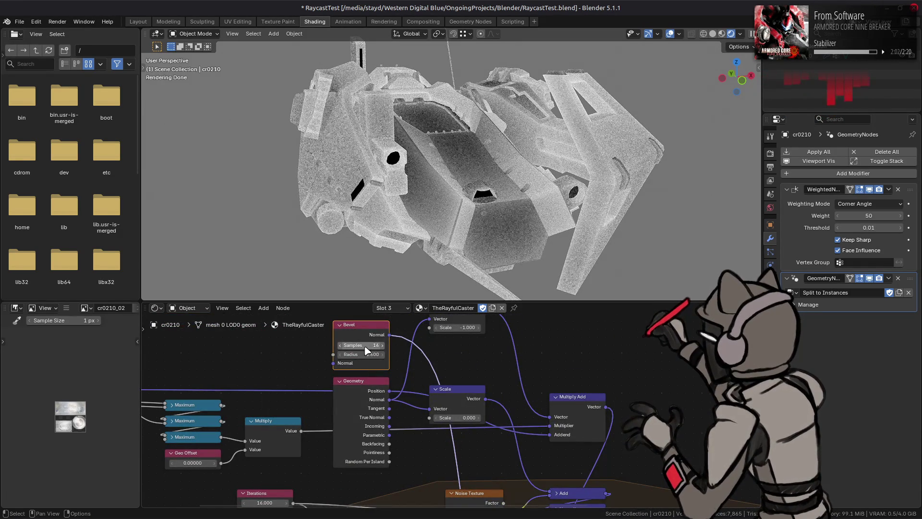
{"action": "left_click_drag", "start_coordinate": [368, 360], "coordinate": [350, 360]}
Step: Set Bevel Radius to 0.1 and Distance Scale to 128
{"action": "middle_click_drag", "start_coordinate": [314, 483], "coordinate": [326, 394]}
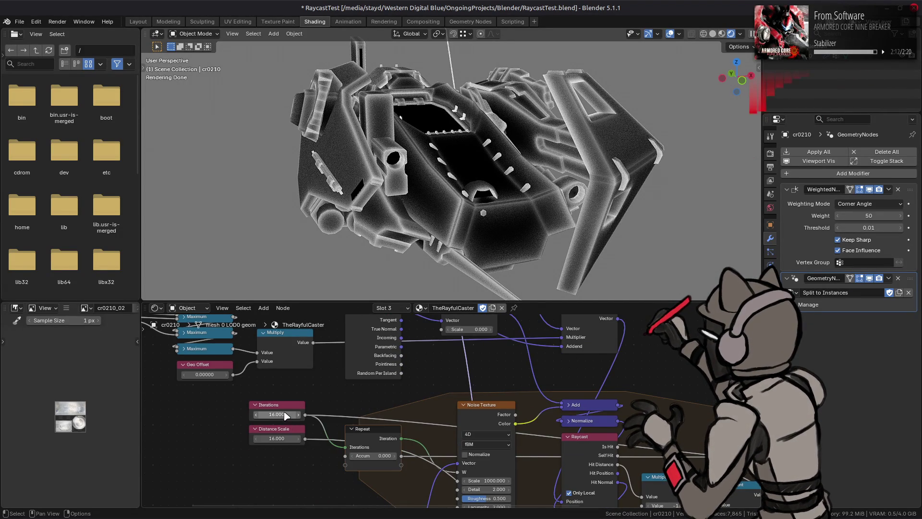
{"action": "left_click", "coordinate": [273, 439]}
{"action": "type", "text": "12"}
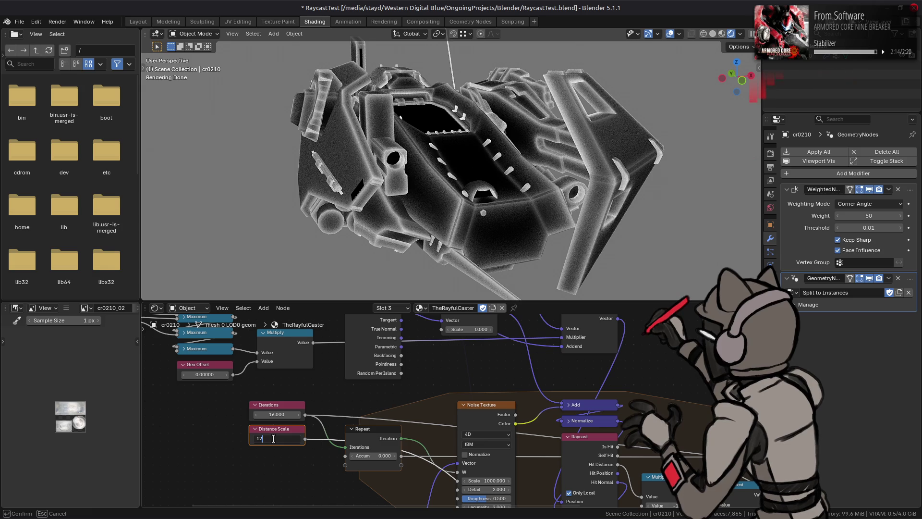
{"action": "key", "text": "Return"}
{"action": "mouse_move", "coordinate": [404, 349]}
{"action": "middle_mouse_down"}
{"action": "mouse_move", "coordinate": [398, 393]}
{"action": "mouse_move", "coordinate": [385, 406]}
{"action": "middle_mouse_up"}
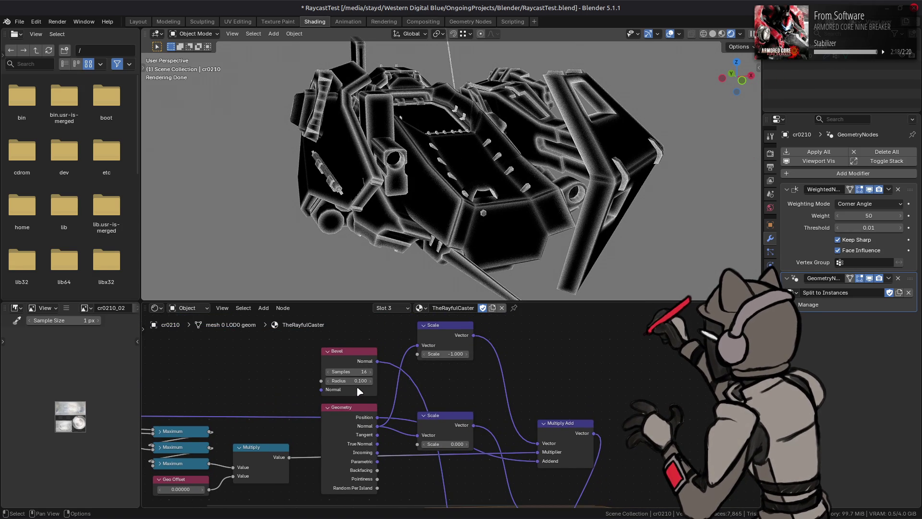
{"action": "mouse_move", "coordinate": [355, 380]}
{"action": "left_mouse_down"}
{"action": "mouse_move", "coordinate": [338, 381]}
{"action": "mouse_move", "coordinate": [369, 380]}
{"action": "mouse_move", "coordinate": [339, 380]}
{"action": "mouse_move", "coordinate": [355, 386]}
{"action": "left_mouse_up"}
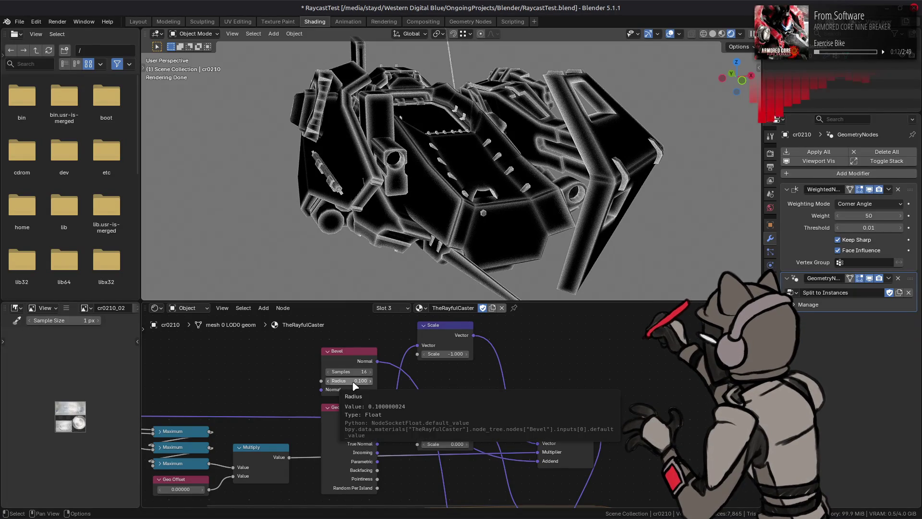
Step: Test Geometry Normal in place of Bevel Normal, then revert to Bevel Normal while orbiting the mech
{"action": "middle_click_drag", "start_coordinate": [461, 187], "coordinate": [486, 175]}
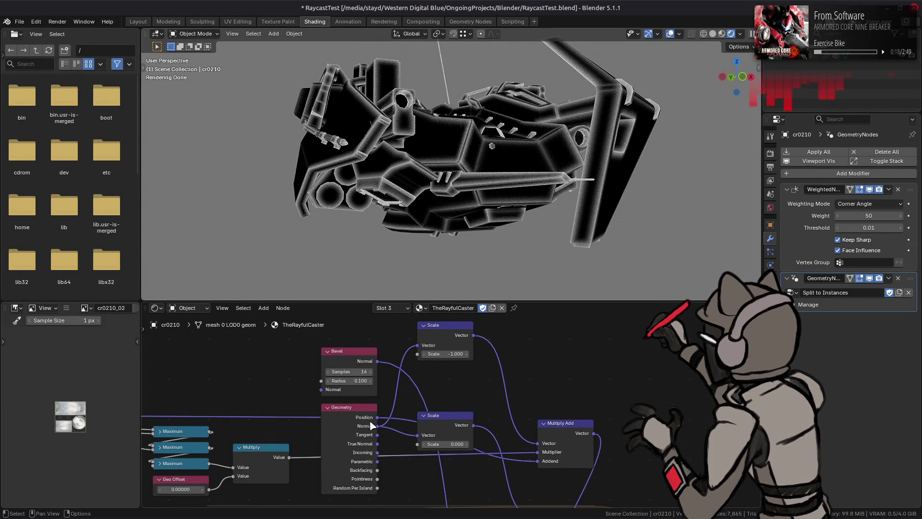
{"action": "left_click_drag", "start_coordinate": [377, 361], "coordinate": [377, 426], "text": "ctrl"}
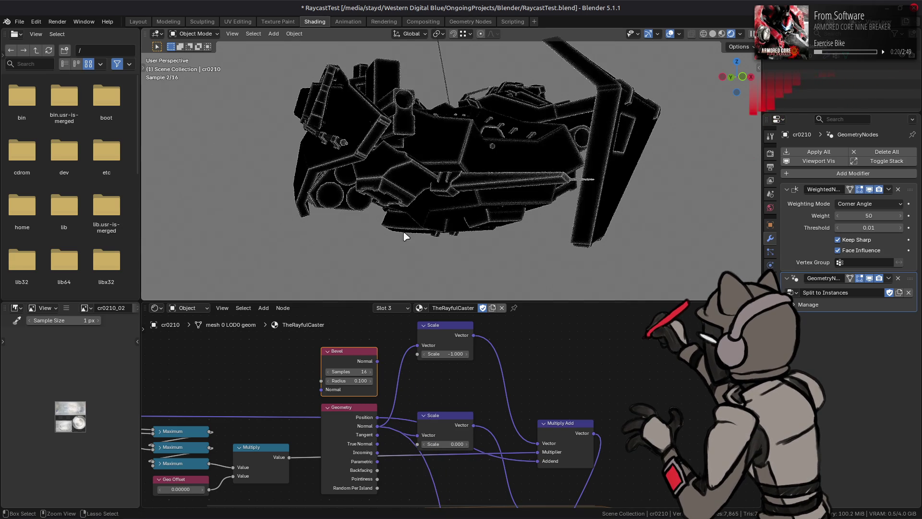
{"action": "middle_click_drag", "start_coordinate": [415, 212], "coordinate": [412, 235]}
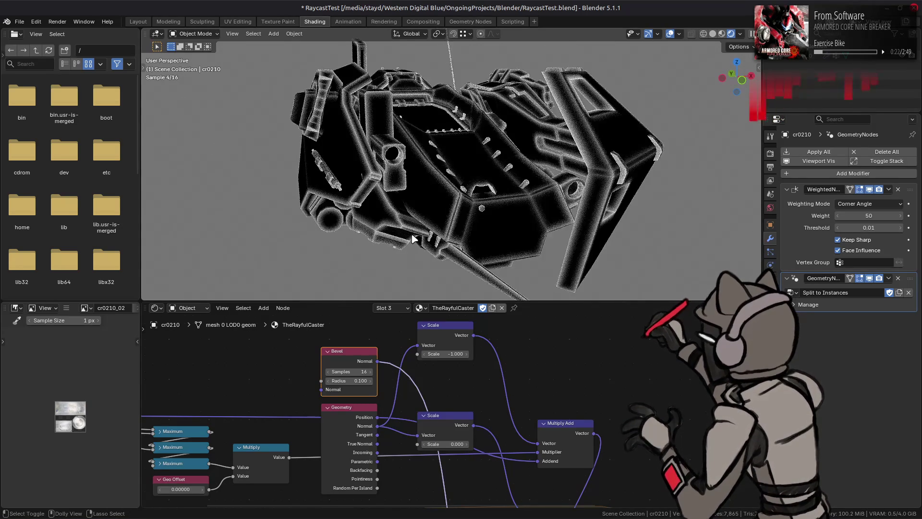
{"action": "key", "text": "ctrl+z"}
{"action": "key", "text": "ctrl+shift+z"}
{"action": "key", "text": "ctrl+z"}
{"action": "middle_click_drag", "start_coordinate": [412, 239], "coordinate": [398, 253]}
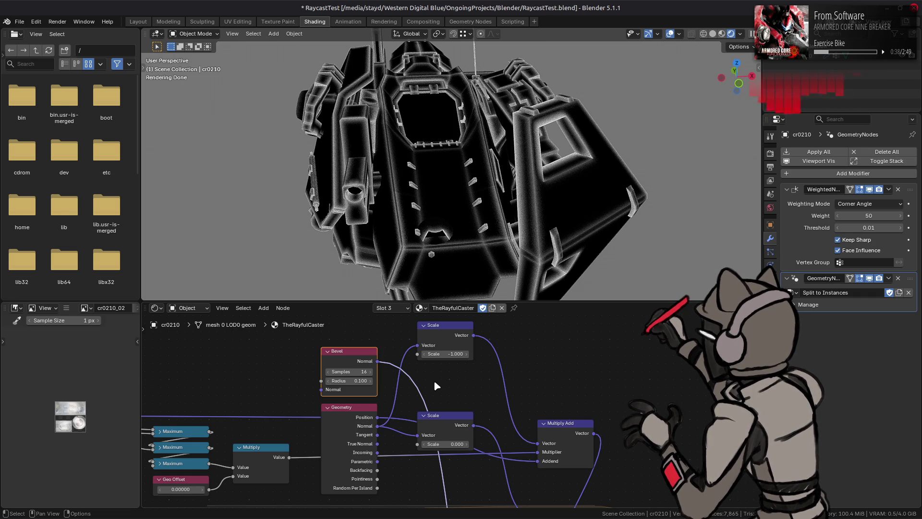
{"action": "middle_click_drag", "start_coordinate": [429, 383], "coordinate": [372, 398]}
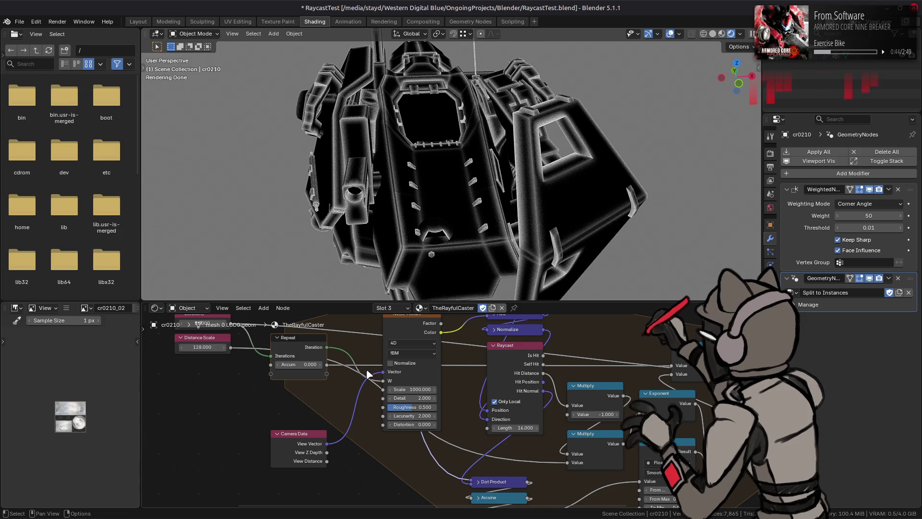
Step: Feed the Noise Texture vector from Geometry Normal instead of Bevel Normal, comparing the shading
{"action": "middle_click_drag", "start_coordinate": [370, 380], "coordinate": [410, 352]}
{"action": "left_click_drag", "start_coordinate": [370, 394], "coordinate": [438, 492]}
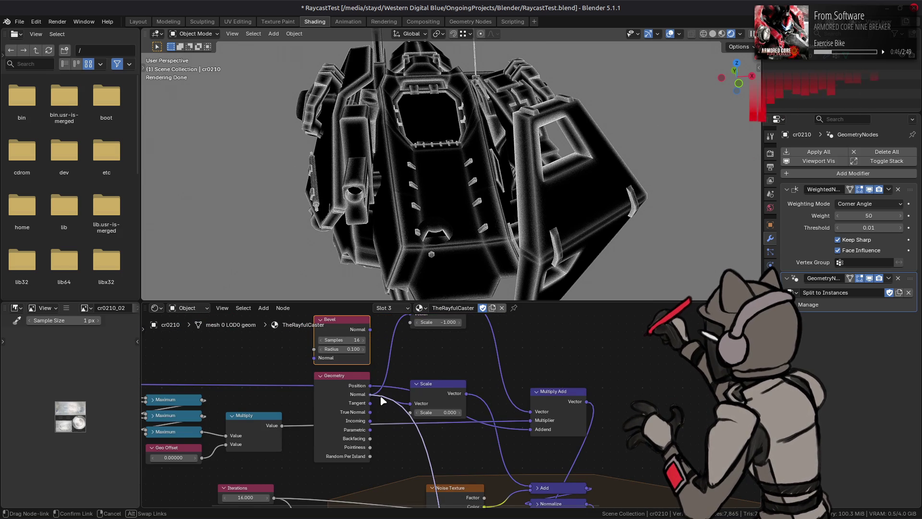
{"action": "mouse_move", "coordinate": [396, 241]}
{"action": "middle_mouse_down"}
{"action": "mouse_move", "coordinate": [446, 226]}
{"action": "mouse_move", "coordinate": [422, 279]}
{"action": "middle_mouse_up"}
{"action": "key", "text": "ctrl+z"}
{"action": "key", "text": "ctrl+shift+z"}
Step: Set the raycaster's Distance Scale to 16
{"action": "mouse_move", "coordinate": [372, 412]}
{"action": "middle_mouse_down"}
{"action": "mouse_move", "coordinate": [379, 365]}
{"action": "mouse_move", "coordinate": [404, 461]}
{"action": "mouse_move", "coordinate": [413, 429]}
{"action": "mouse_move", "coordinate": [411, 466]}
{"action": "middle_mouse_up"}
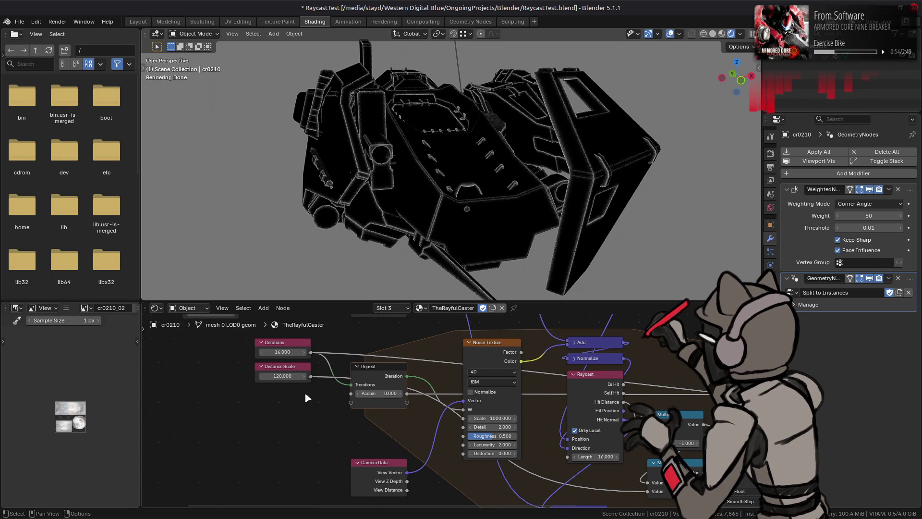
{"action": "left_click", "coordinate": [291, 376]}
{"action": "type", "text": "16"}
{"action": "key", "text": "Return"}
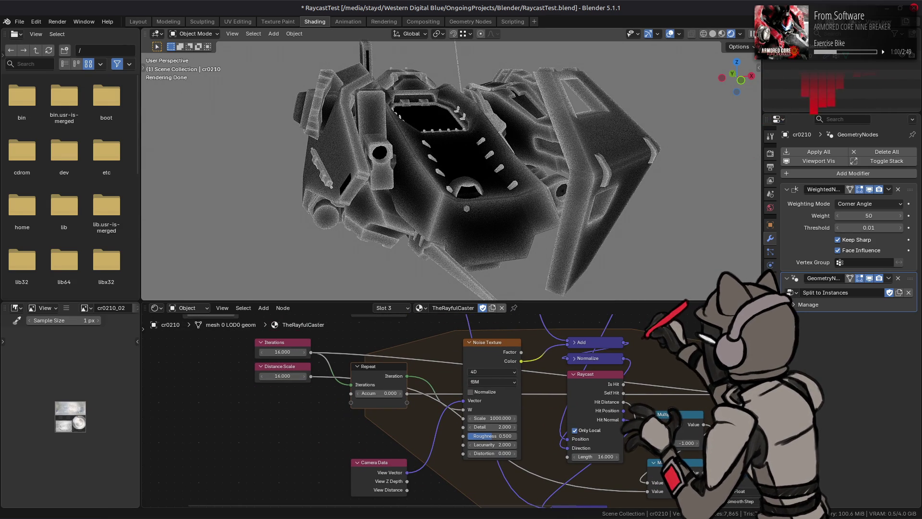
Step: Orbit the mech to a new angle and save RaycastTest.blend
{"action": "mouse_move", "coordinate": [559, 188]}
{"action": "middle_mouse_down"}
{"action": "mouse_move", "coordinate": [555, 213]}
{"action": "mouse_move", "coordinate": [536, 196]}
{"action": "middle_mouse_up"}
{"action": "key", "text": "ctrl+s"}
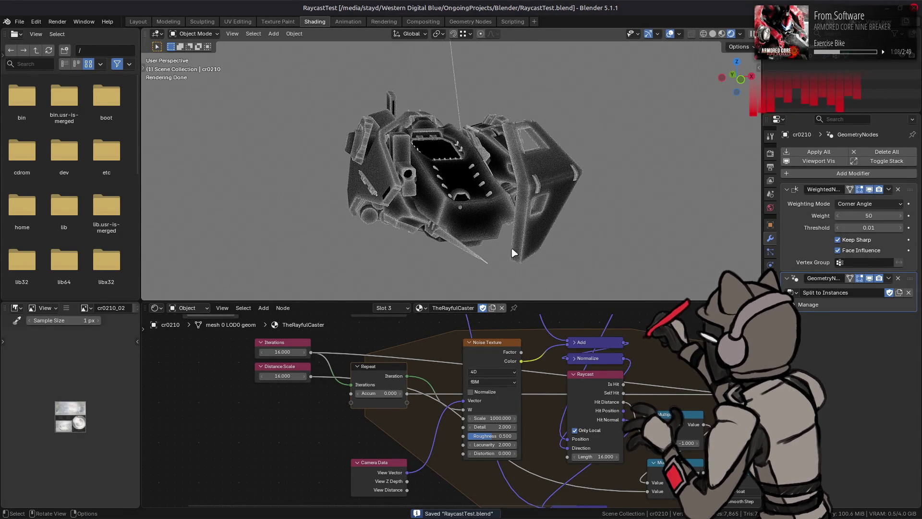
{"action": "scroll", "coordinate": [478, 336], "scroll_direction": "down", "scroll_amount": 4}
{"action": "scroll", "coordinate": [478, 335], "scroll_direction": "up", "scroll_amount": 4}
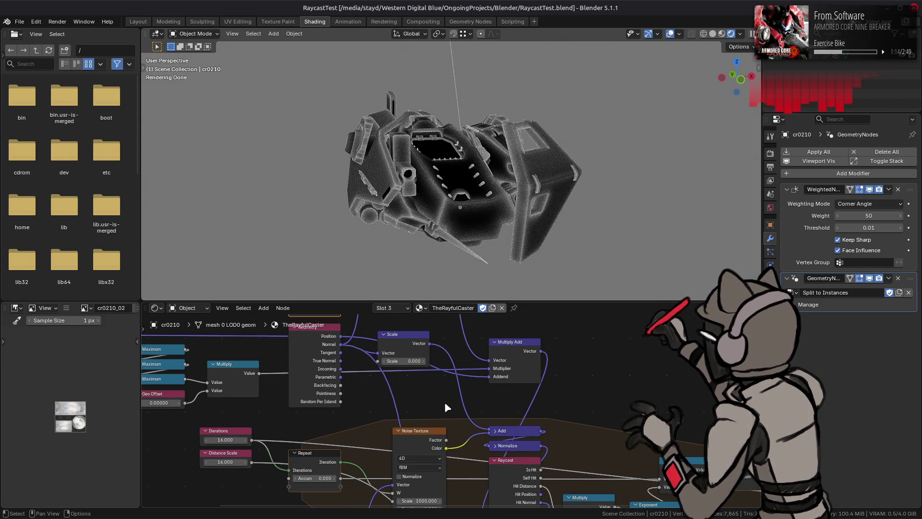
{"action": "mouse_move", "coordinate": [447, 401]}
{"action": "middle_mouse_down"}
{"action": "mouse_move", "coordinate": [500, 434]}
{"action": "mouse_move", "coordinate": [508, 458]}
{"action": "middle_mouse_up"}
Step: Move the Absolute node up and right, then undo the move
{"action": "left_click", "coordinate": [209, 387]}
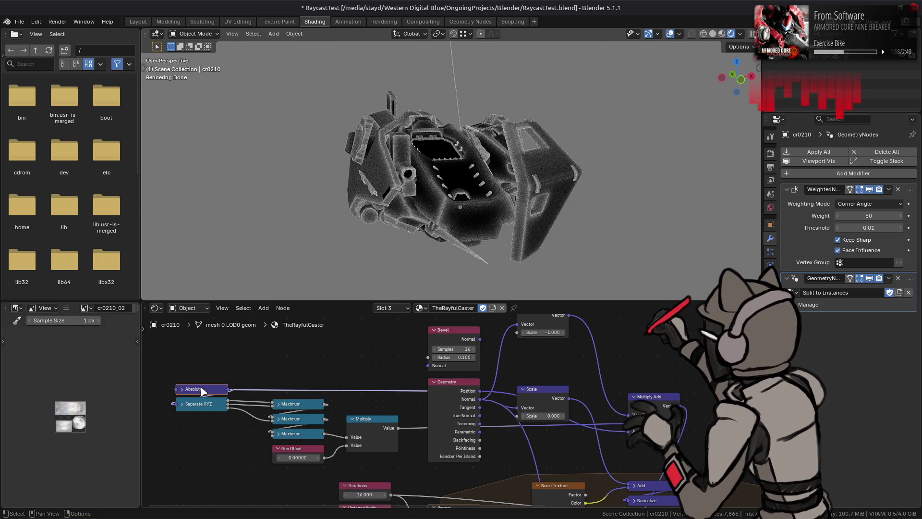
{"action": "mouse_move", "coordinate": [209, 386]}
{"action": "left_mouse_down"}
{"action": "mouse_move", "coordinate": [314, 323]}
{"action": "mouse_move", "coordinate": [290, 378]}
{"action": "left_mouse_up"}
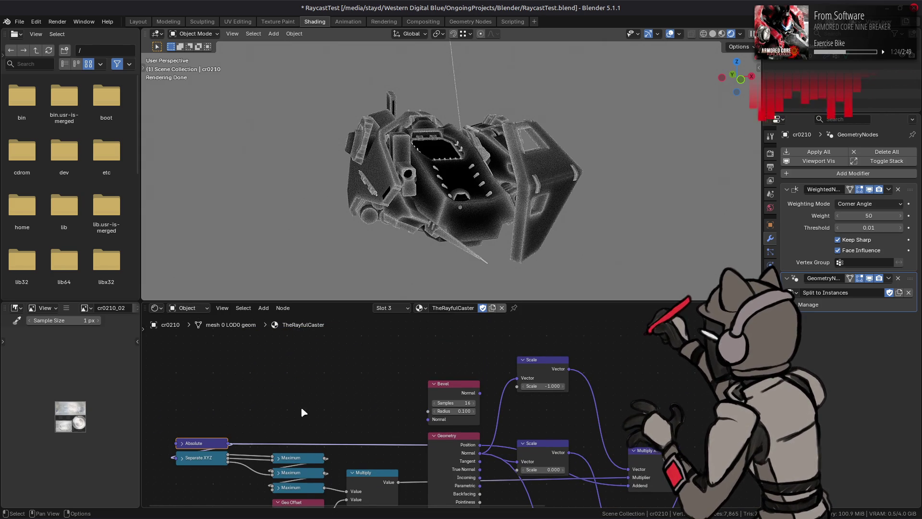
{"action": "key", "text": "ctrl+z"}
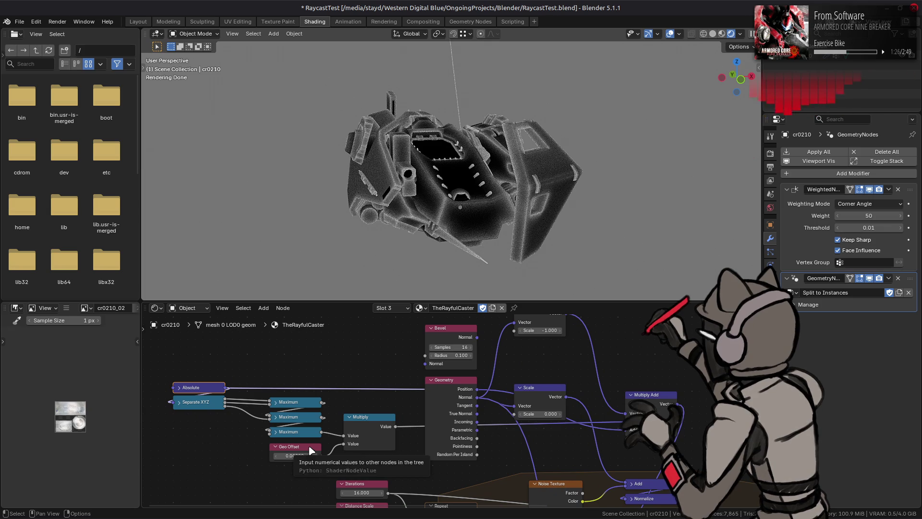
Step: Set Geo Offset to 0.1, then to 0.000001, and save the file
{"action": "left_click", "coordinate": [303, 456]}
{"action": "type", "text": "0.1"}
{"action": "key", "text": "Return"}
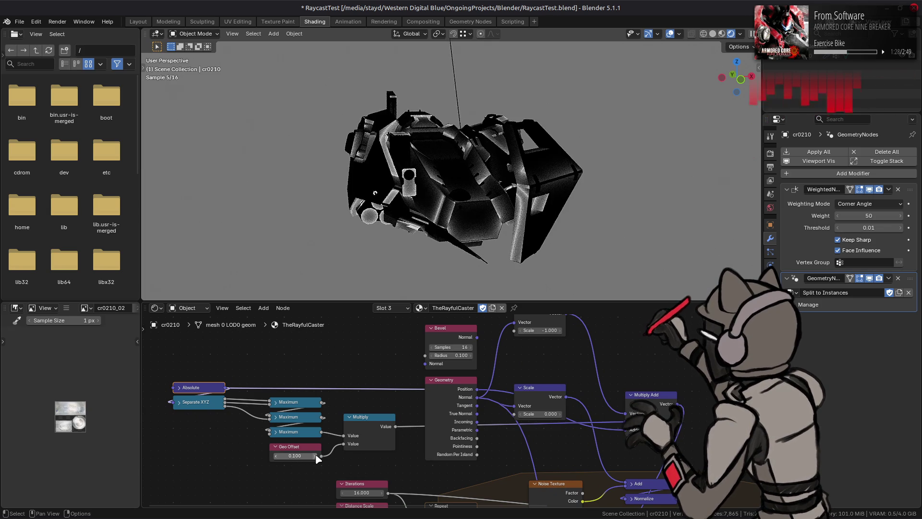
{"action": "left_click", "coordinate": [308, 456]}
{"action": "type", "text": "0.000001"}
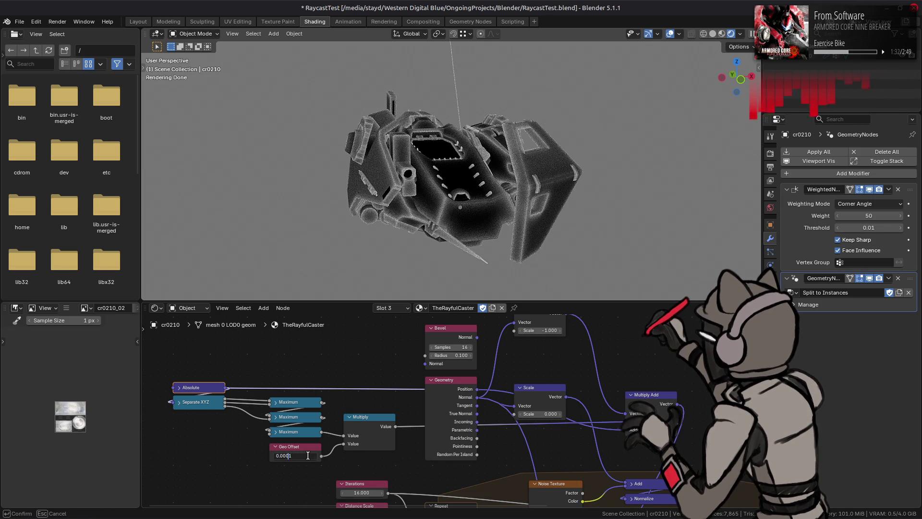
{"action": "key", "text": "Return"}
{"action": "scroll", "coordinate": [413, 203], "scroll_direction": "up", "scroll_amount": 5}
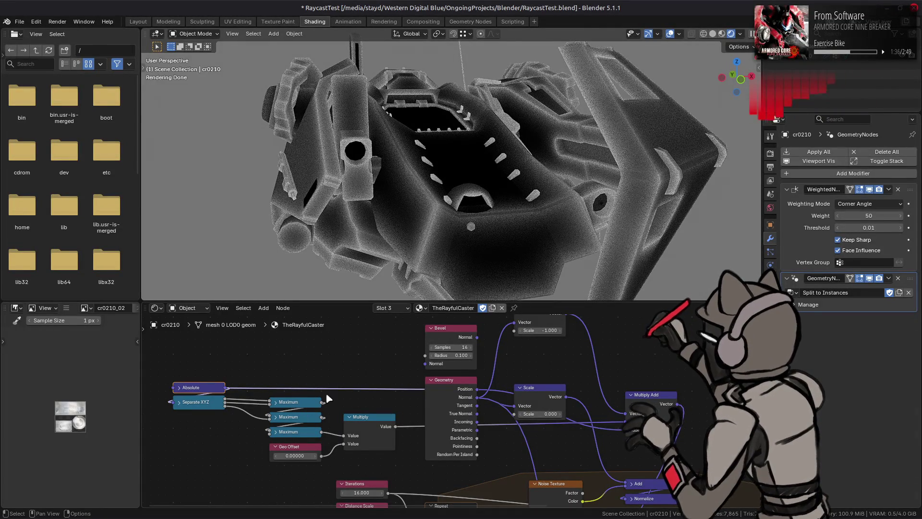
{"action": "key", "text": "ctrl+s"}
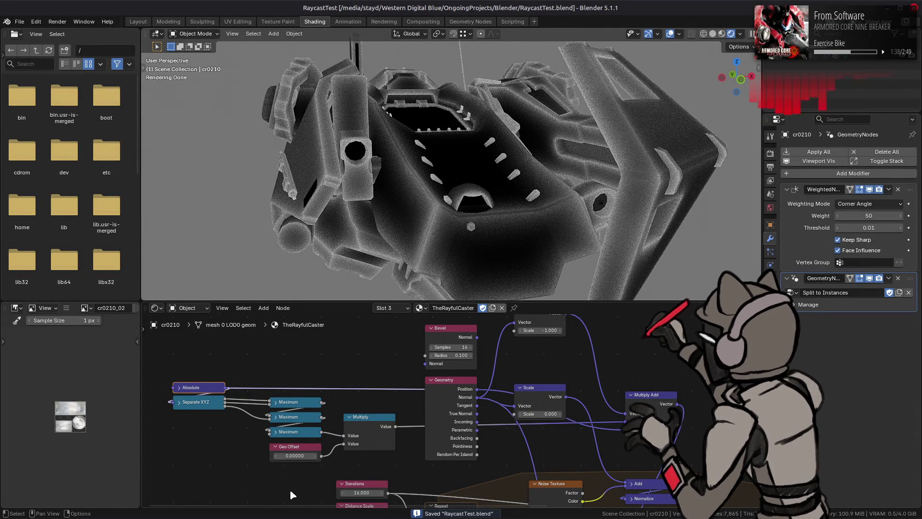
Step: Try nudging Geo Offset but cancel, keeping 0.000001, and orbit the model
{"action": "left_click_drag", "start_coordinate": [294, 455], "coordinate": [298, 455]}
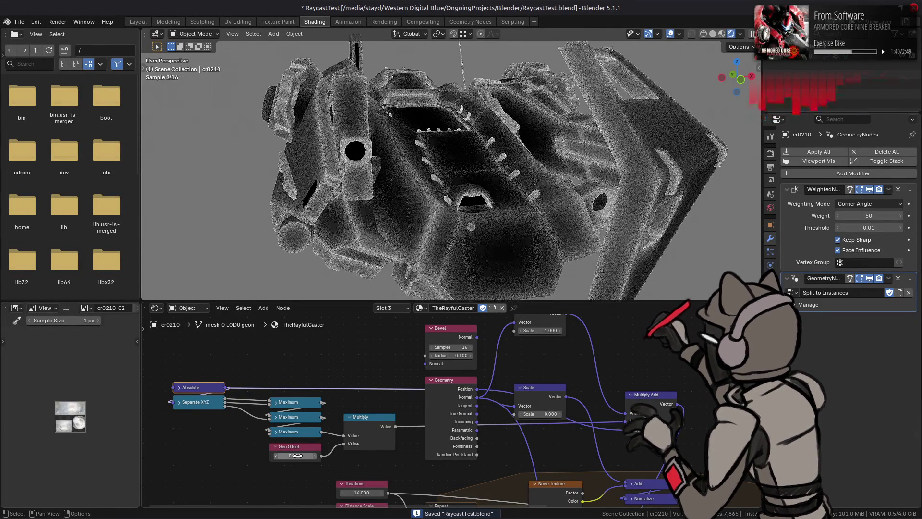
{"action": "right_click", "coordinate": [298, 456]}
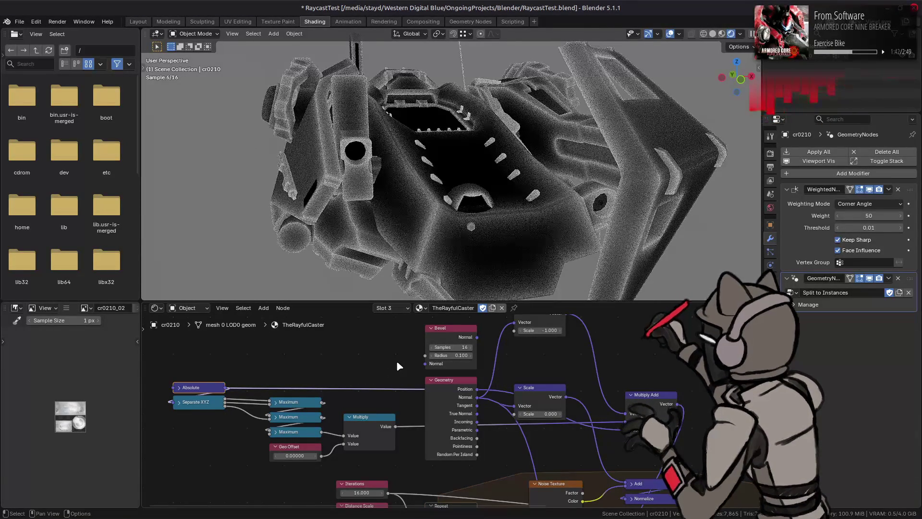
{"action": "scroll", "coordinate": [530, 201], "scroll_direction": "down", "scroll_amount": 3}
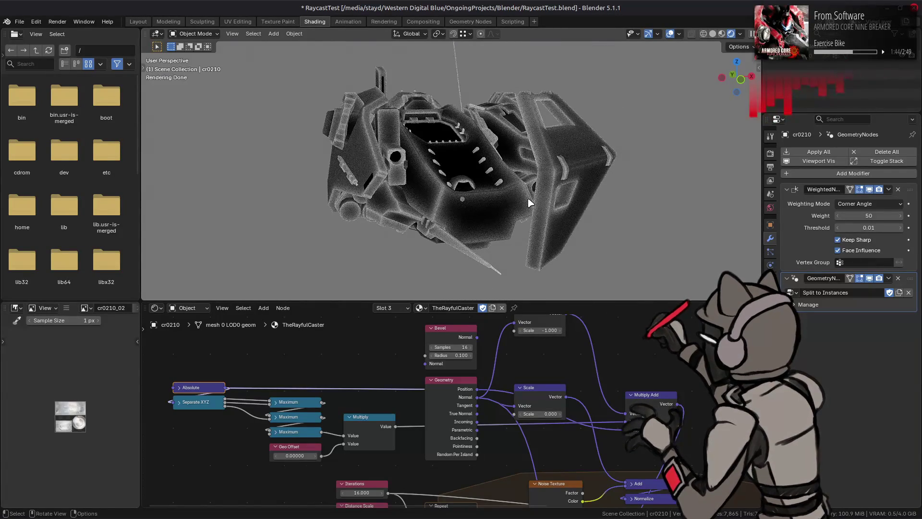
{"action": "mouse_move", "coordinate": [529, 202]}
{"action": "middle_mouse_down"}
{"action": "mouse_move", "coordinate": [498, 210]}
{"action": "mouse_move", "coordinate": [502, 196]}
{"action": "middle_mouse_up"}
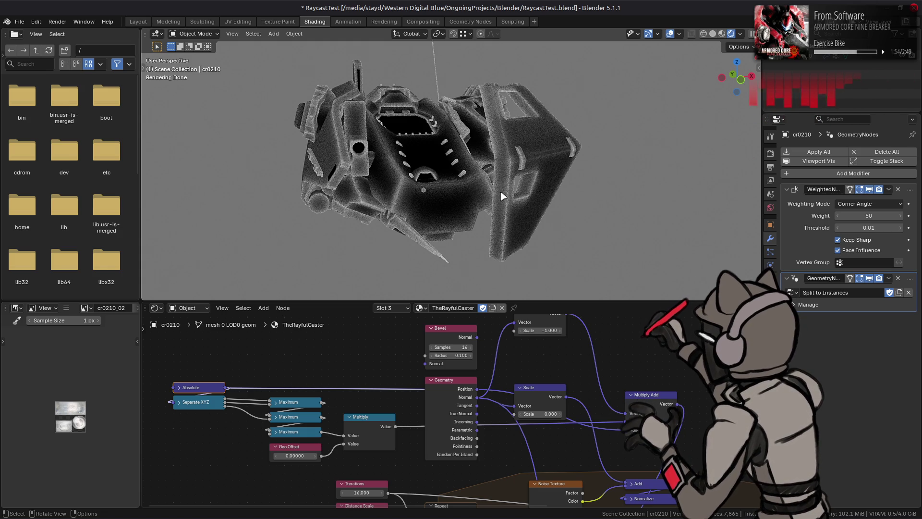
{"action": "mouse_move", "coordinate": [552, 480]}
{"action": "middle_mouse_down"}
{"action": "mouse_move", "coordinate": [479, 423]}
{"action": "mouse_move", "coordinate": [382, 409]}
{"action": "middle_mouse_up"}
{"action": "left_click", "coordinate": [563, 454]}
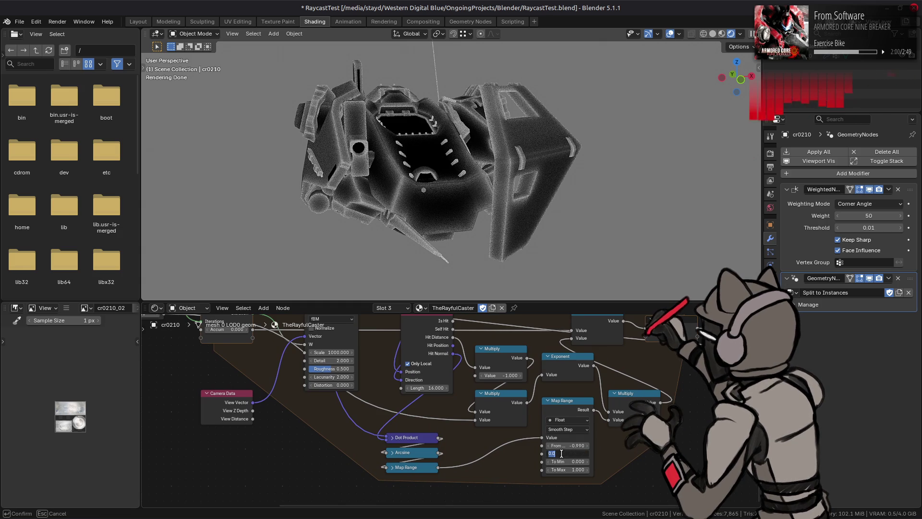
{"action": "type", "text": "9"}
{"action": "key", "text": "Return"}
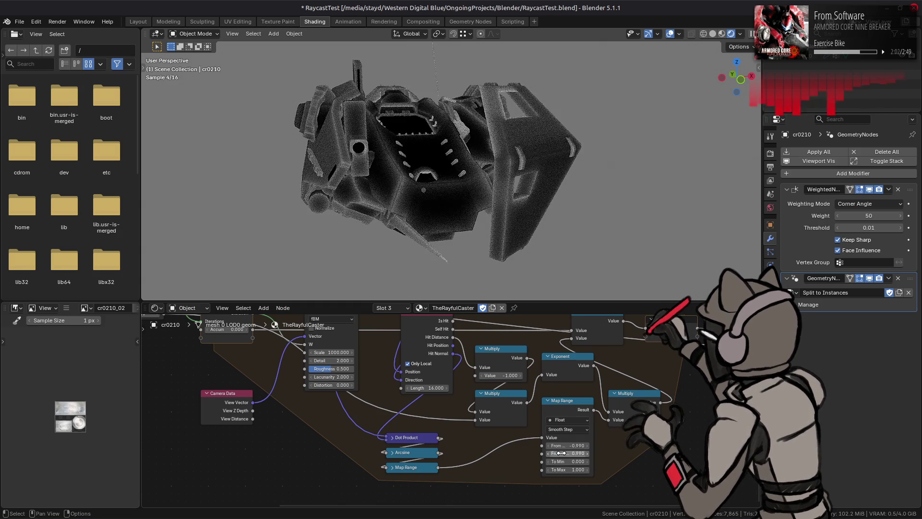
{"action": "scroll", "coordinate": [497, 220], "scroll_direction": "up", "scroll_amount": 3}
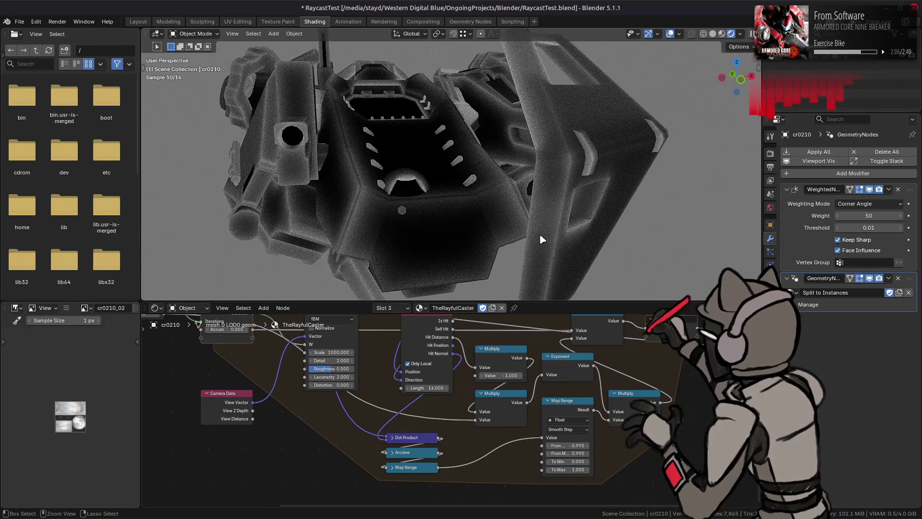
{"action": "key", "text": "ctrl+z"}
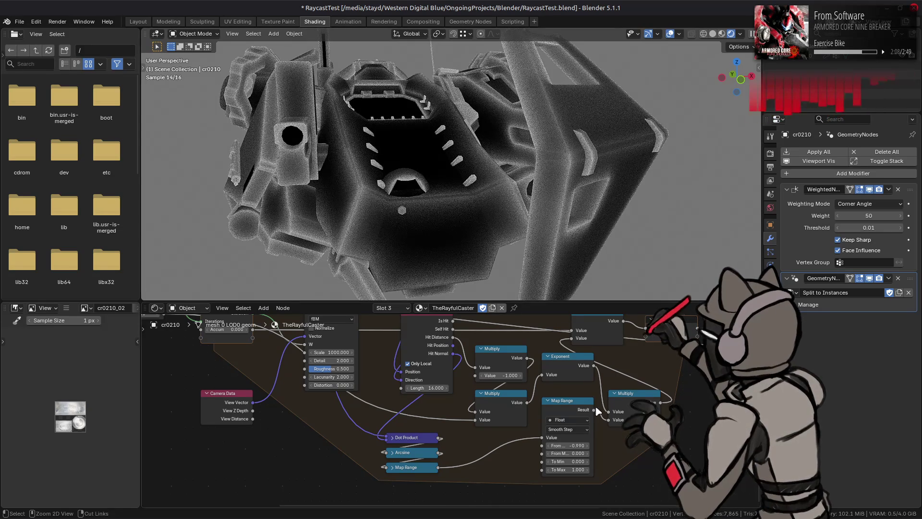
{"action": "key", "text": "minus"}
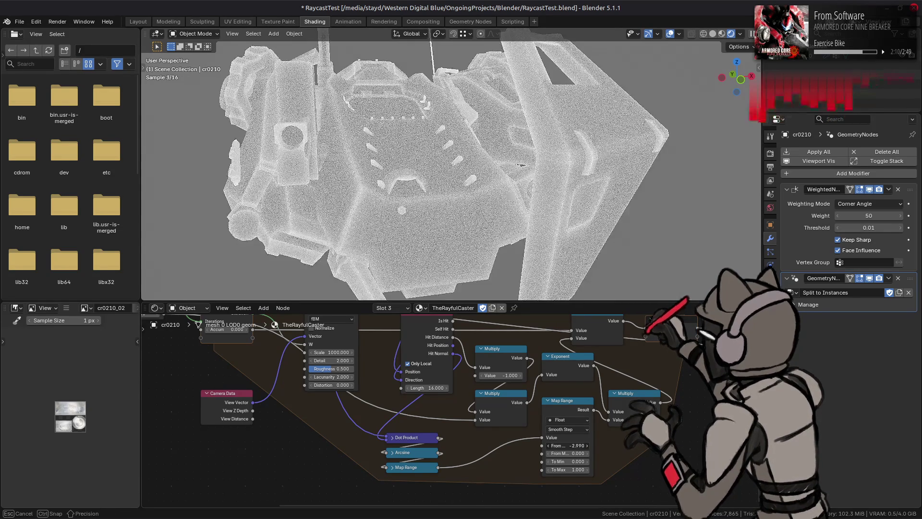
{"action": "mouse_move", "coordinate": [571, 452]}
{"action": "left_mouse_down"}
{"action": "mouse_move", "coordinate": [526, 451]}
{"action": "mouse_move", "coordinate": [603, 453]}
{"action": "left_mouse_up"}
{"action": "key", "text": "Escape"}
{"action": "key", "text": "ctrl+z"}
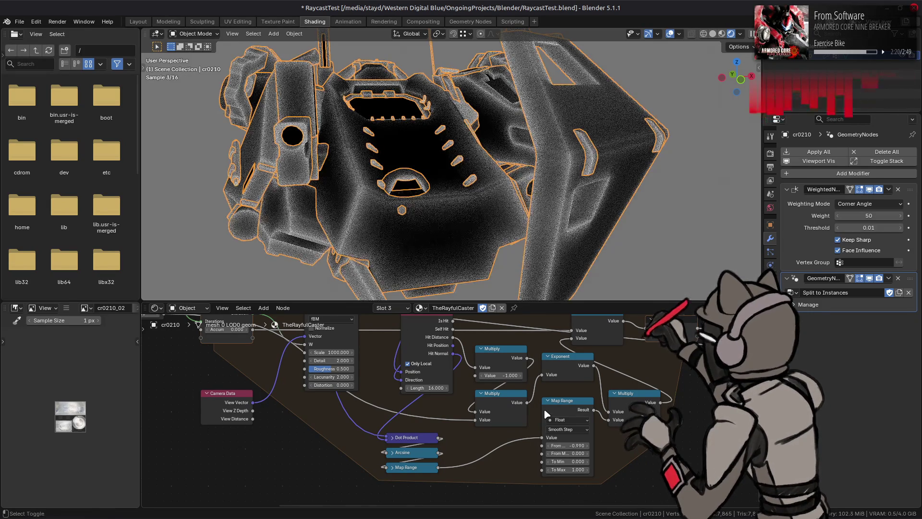
{"action": "left_click", "coordinate": [567, 446]}
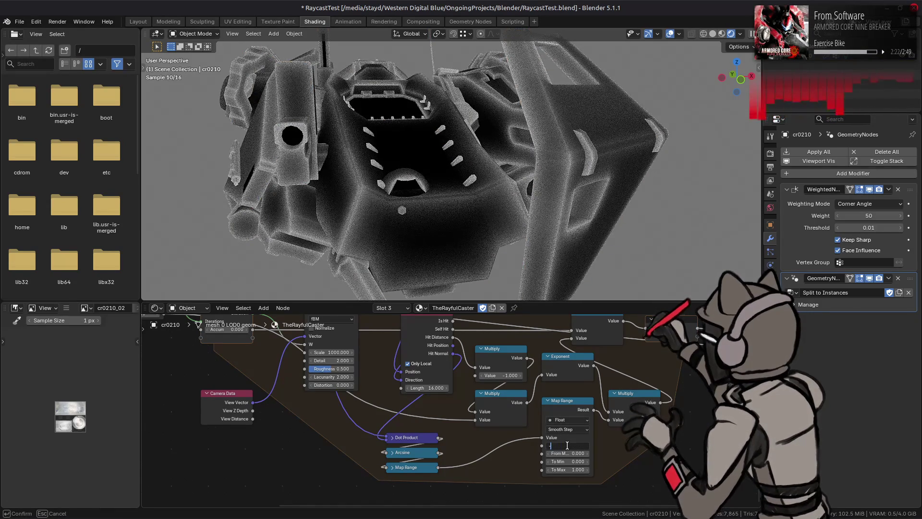
{"action": "type", "text": "0.99"}
{"action": "key", "text": "Return"}
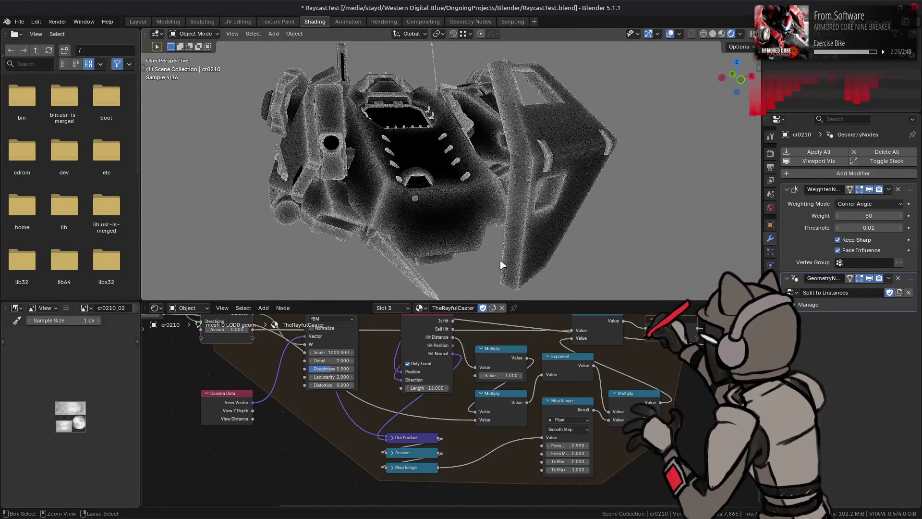
{"action": "key", "text": "ctrl+shift+z"}
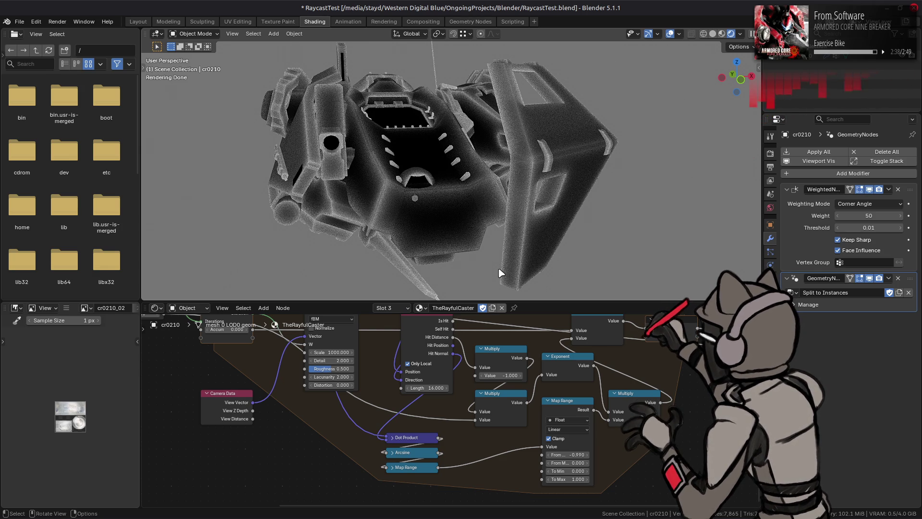
{"action": "key", "text": "ctrl+z"}
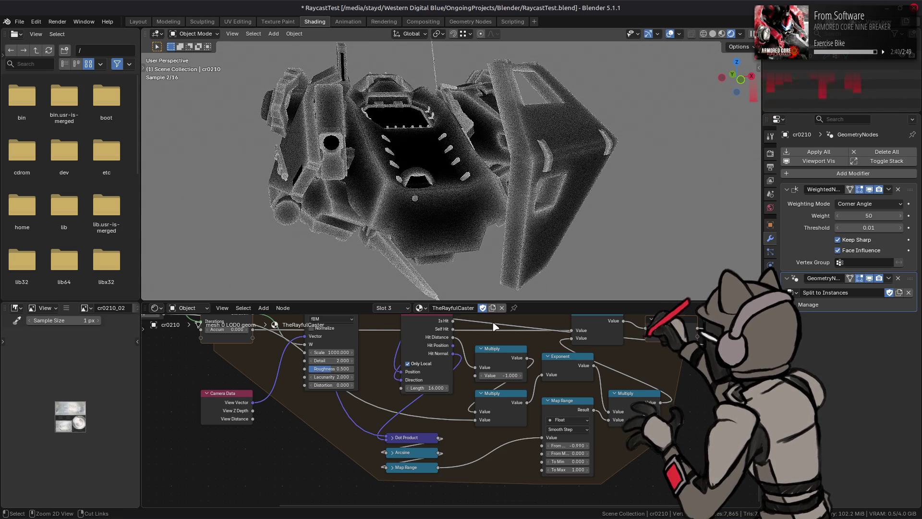
{"action": "middle_click_drag", "start_coordinate": [497, 319], "coordinate": [435, 364]}
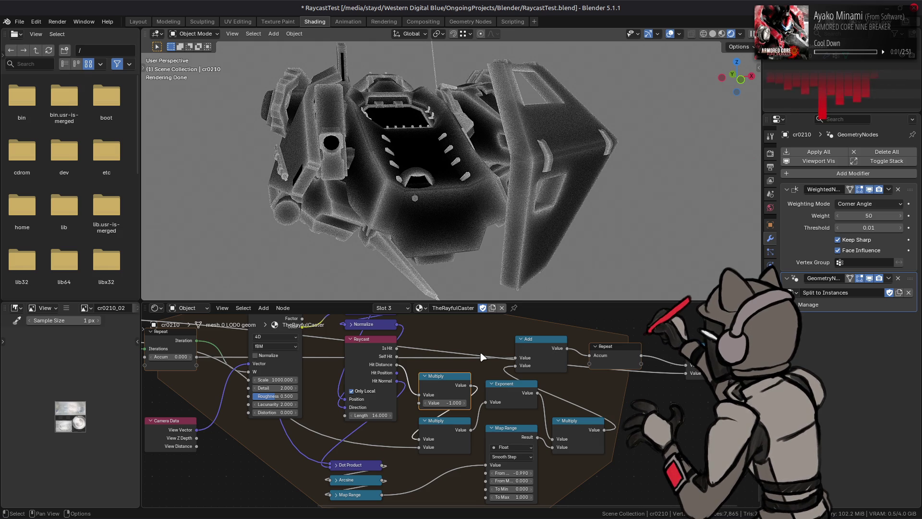
Step: Set the Distance Scale to 32, then raise it to 64
{"action": "middle_click_drag", "start_coordinate": [482, 356], "coordinate": [509, 363]}
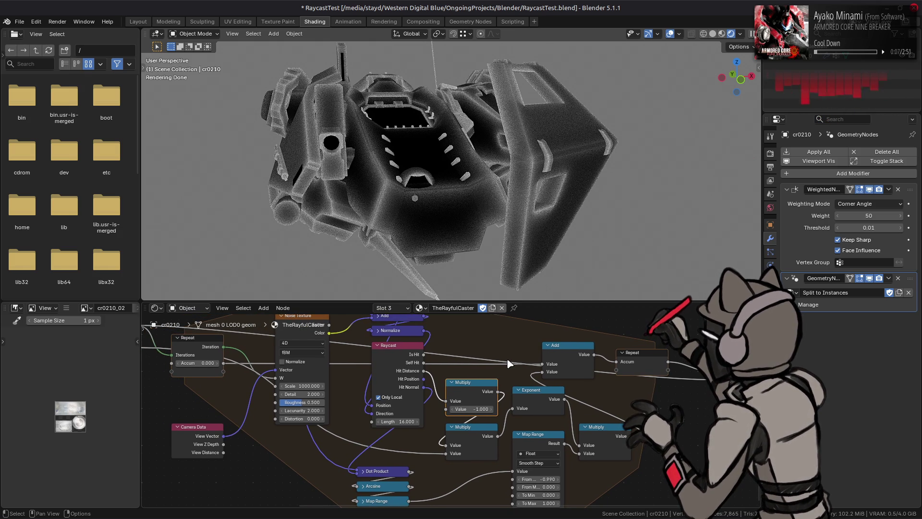
{"action": "mouse_move", "coordinate": [509, 363]}
{"action": "middle_mouse_down"}
{"action": "mouse_move", "coordinate": [451, 399]}
{"action": "mouse_move", "coordinate": [425, 449]}
{"action": "middle_mouse_up"}
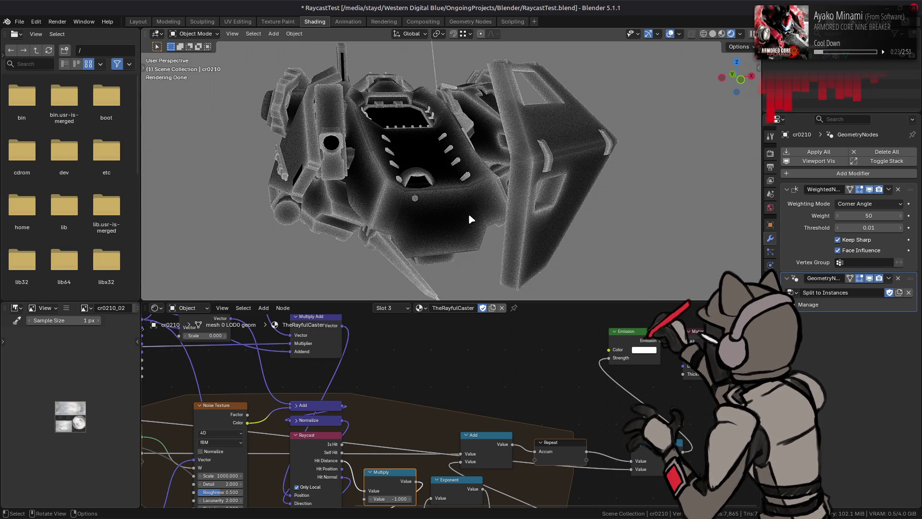
{"action": "scroll", "coordinate": [426, 398], "scroll_direction": "left", "scroll_amount": 5}
{"action": "left_click", "coordinate": [228, 412]}
{"action": "key", "text": "Return"}
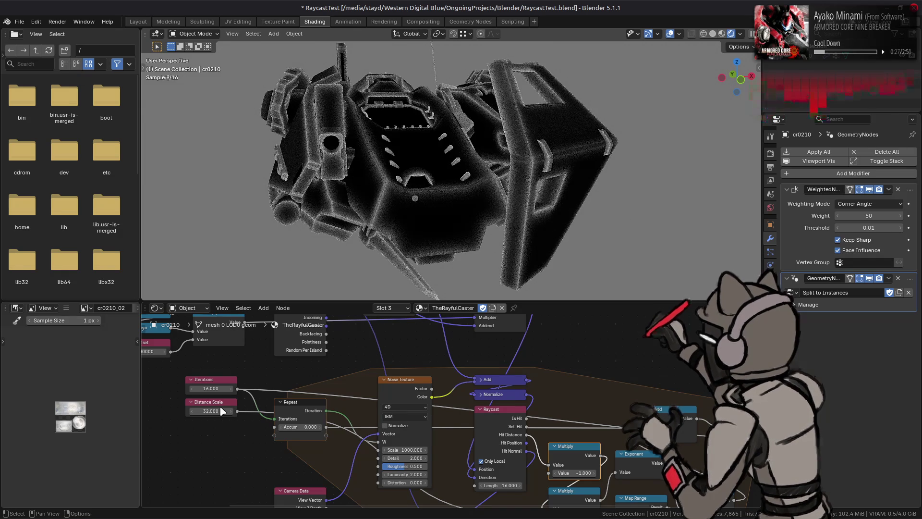
{"action": "left_click_drag", "start_coordinate": [216, 410], "coordinate": [216, 409]}
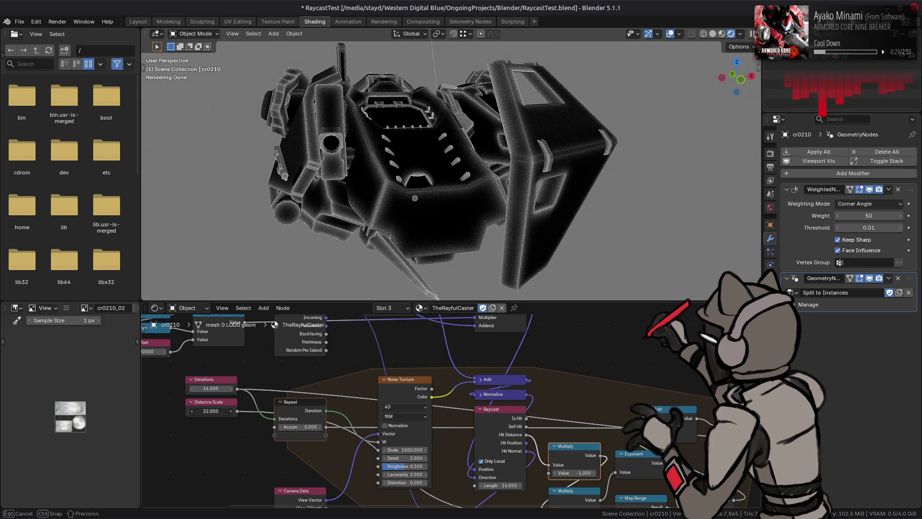
{"action": "type", "text": "4"}
{"action": "type", "text": "64.000"}
{"action": "key", "text": "Return"}
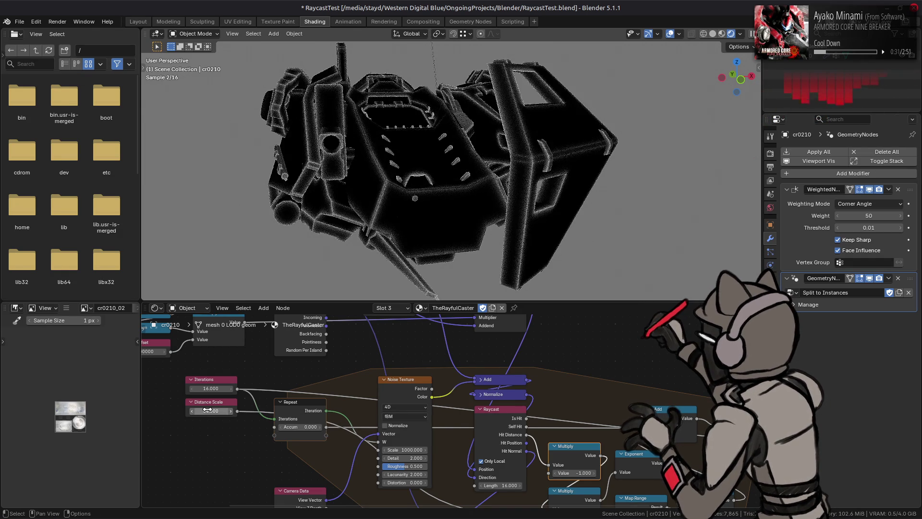
Step: Inspect the render, then switch to the Layout workspace and zoom close on the mech
{"action": "mouse_move", "coordinate": [317, 216]}
{"action": "middle_mouse_down"}
{"action": "mouse_move", "coordinate": [391, 208]}
{"action": "mouse_move", "coordinate": [418, 193]}
{"action": "mouse_move", "coordinate": [364, 202]}
{"action": "mouse_move", "coordinate": [399, 205]}
{"action": "mouse_move", "coordinate": [439, 195]}
{"action": "mouse_move", "coordinate": [436, 186]}
{"action": "mouse_move", "coordinate": [434, 200]}
{"action": "middle_mouse_up"}
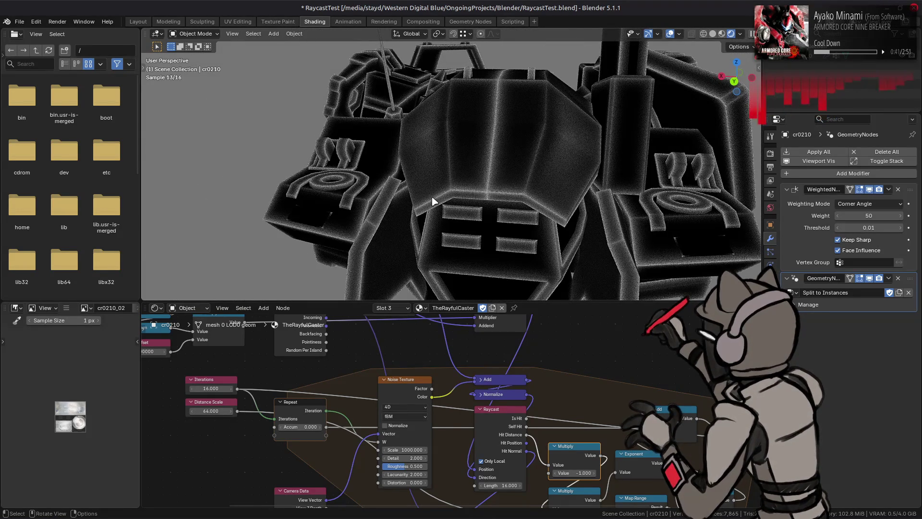
{"action": "left_click", "coordinate": [138, 24]}
{"action": "mouse_move", "coordinate": [312, 168]}
{"action": "middle_mouse_down"}
{"action": "mouse_move", "coordinate": [336, 181]}
{"action": "mouse_move", "coordinate": [618, 222]}
{"action": "mouse_move", "coordinate": [407, 274]}
{"action": "mouse_move", "coordinate": [457, 278]}
{"action": "mouse_move", "coordinate": [499, 338]}
{"action": "mouse_move", "coordinate": [451, 295]}
{"action": "mouse_move", "coordinate": [451, 278]}
{"action": "mouse_move", "coordinate": [468, 282]}
{"action": "mouse_move", "coordinate": [426, 271]}
{"action": "middle_mouse_up"}
Step: In Edit Mode, select a triangle face and its linked flat faces
{"action": "key", "text": "Tab"}
{"action": "left_click", "coordinate": [353, 168]}
{"action": "left_click", "coordinate": [369, 141]}
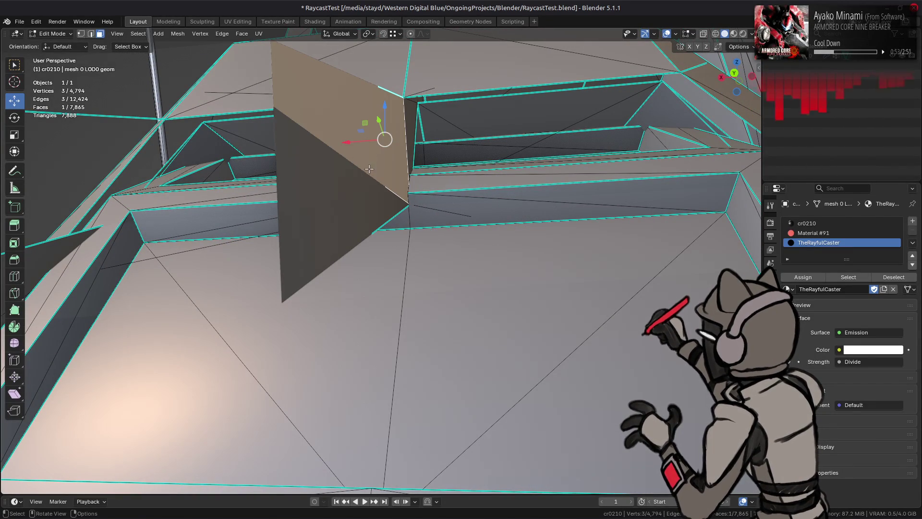
{"action": "key", "text": "ctrl+l"}
{"action": "left_click", "coordinate": [354, 177]}
{"action": "key", "text": "q"}
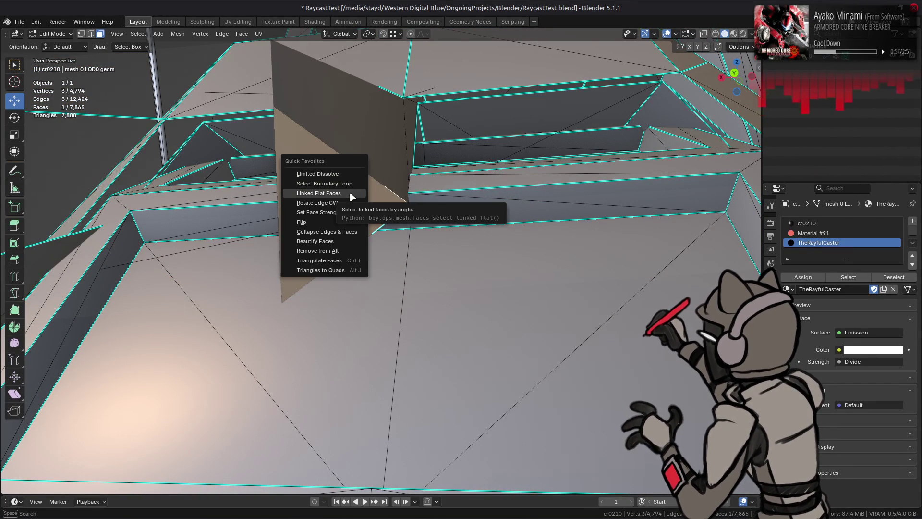
{"action": "left_click", "coordinate": [351, 194]}
Step: Frame the selection and set the Linked Flat Faces sharpness to 1°
{"action": "key", "text": "KP_Decimal"}
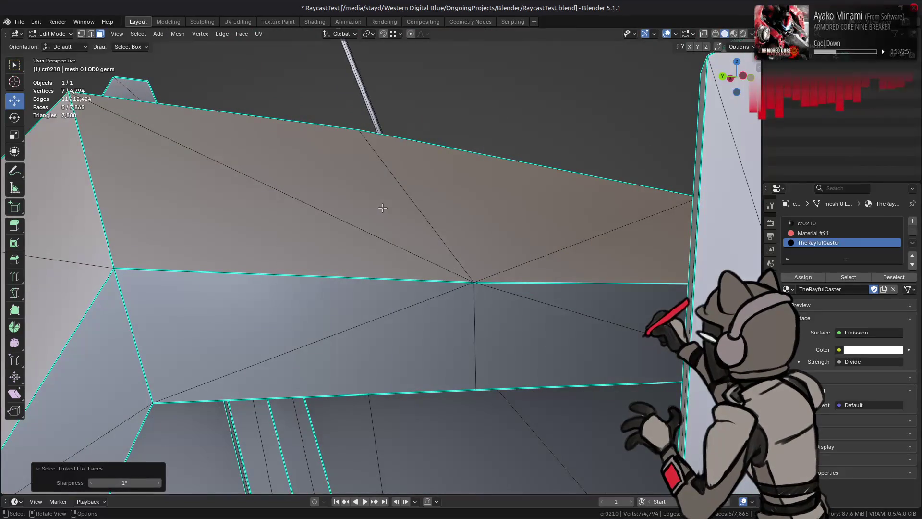
{"action": "key", "text": "super"}
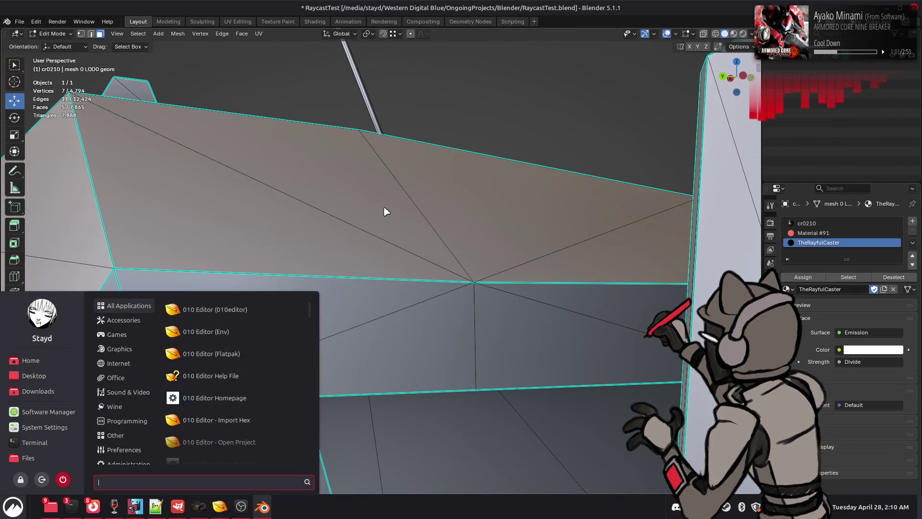
{"action": "key", "text": "Escape"}
{"action": "key", "text": "alt+z"}
{"action": "middle_click_drag", "start_coordinate": [418, 175], "coordinate": [130, 430]}
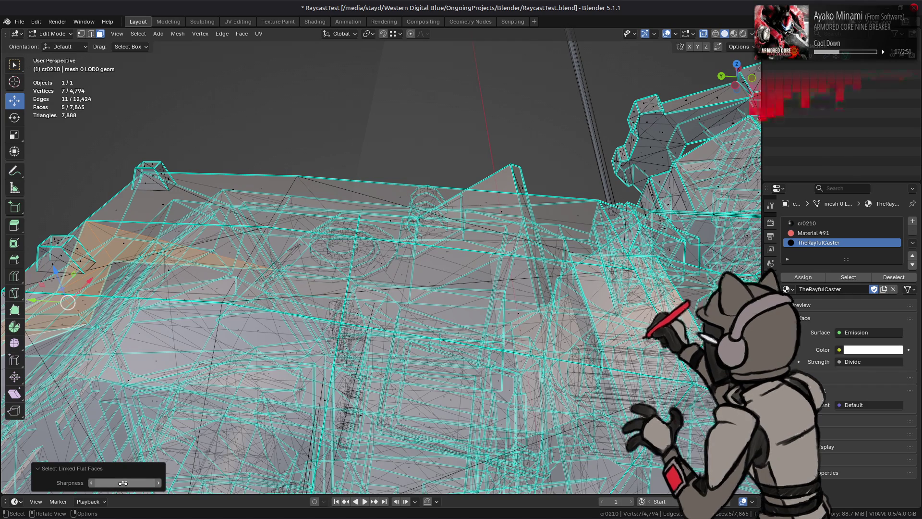
{"action": "left_click_drag", "start_coordinate": [129, 484], "coordinate": [153, 484]}
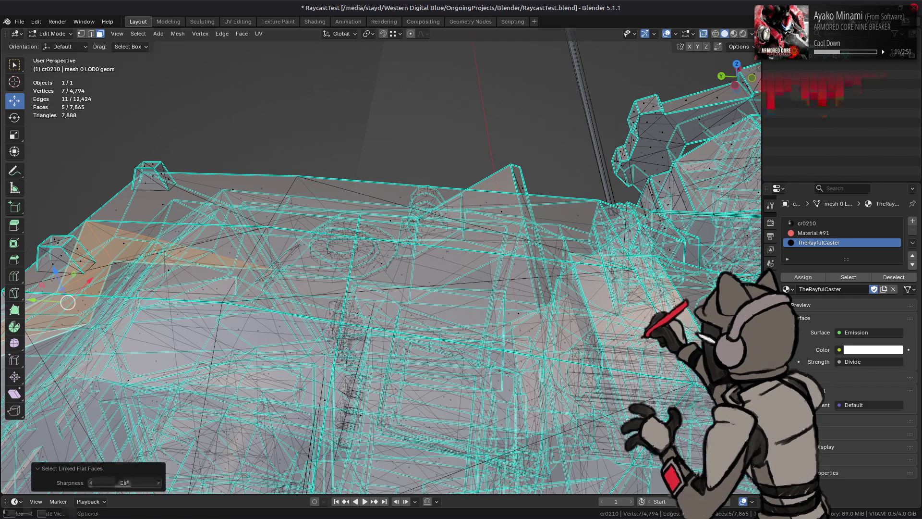
{"action": "type", "text": "1"}
{"action": "key", "text": "Return"}
{"action": "key", "text": "alt+z"}
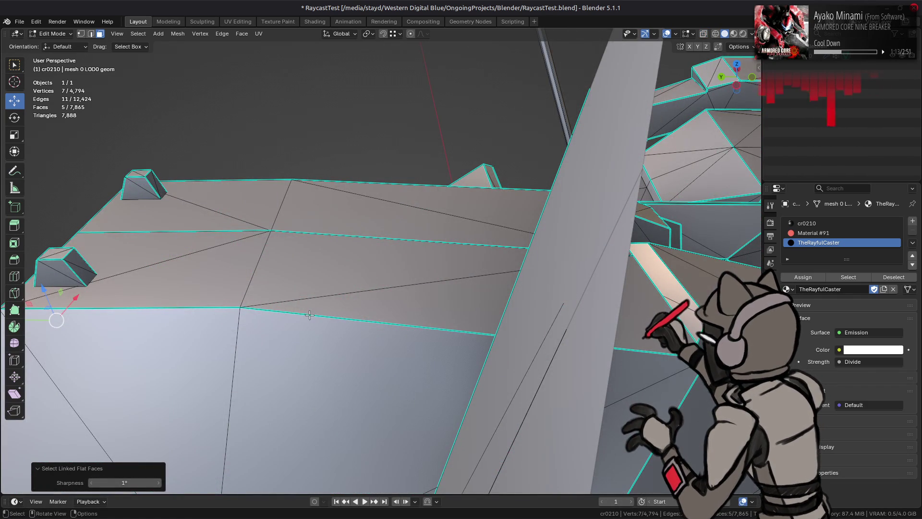
Step: Add the wall face and its linked flat faces to the selection
{"action": "mouse_move", "coordinate": [288, 308]}
{"action": "middle_mouse_down"}
{"action": "mouse_move", "coordinate": [312, 297]}
{"action": "mouse_move", "coordinate": [281, 266]}
{"action": "mouse_move", "coordinate": [365, 263]}
{"action": "middle_mouse_up"}
{"action": "left_click", "coordinate": [359, 215], "text": "shift"}
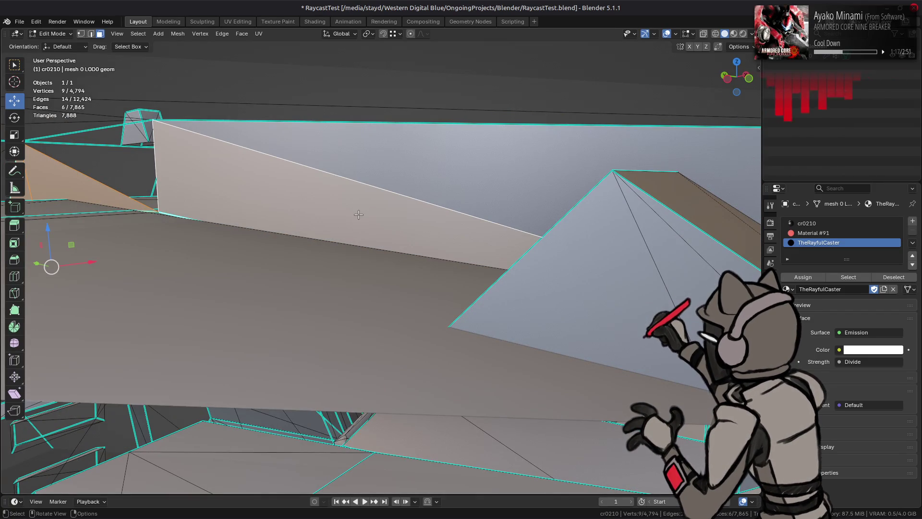
{"action": "key", "text": "ctrl+l"}
{"action": "key", "text": "ctrl+z"}
{"action": "key", "text": "F3"}
{"action": "left_click", "coordinate": [388, 223]}
{"action": "mouse_move", "coordinate": [409, 228]}
{"action": "middle_mouse_down", "text": "shift"}
{"action": "mouse_move", "coordinate": [312, 198]}
{"action": "mouse_move", "coordinate": [387, 223]}
{"action": "mouse_move", "coordinate": [401, 237]}
{"action": "mouse_move", "coordinate": [334, 261]}
{"action": "middle_mouse_up", "text": "shift"}
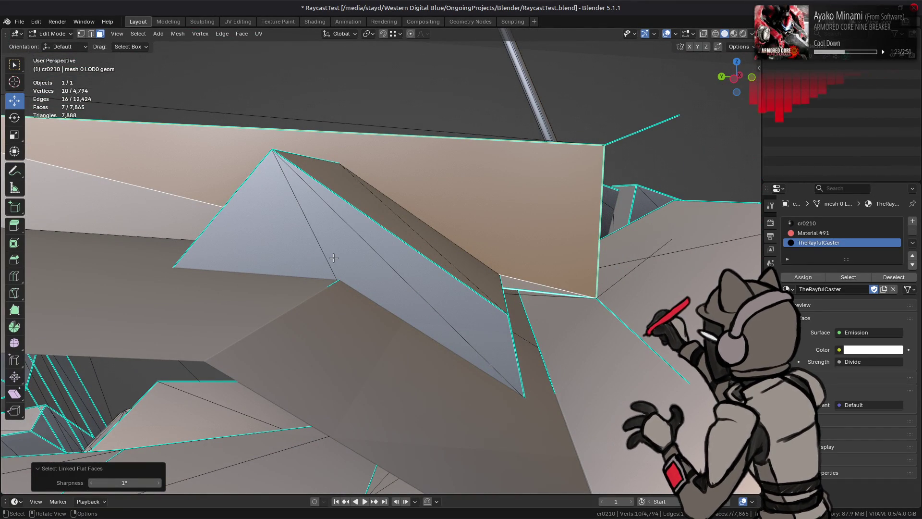
{"action": "mouse_move", "coordinate": [333, 258]}
{"action": "middle_mouse_down"}
{"action": "mouse_move", "coordinate": [313, 243]}
{"action": "mouse_move", "coordinate": [331, 256]}
{"action": "middle_mouse_up"}
{"action": "right_click", "coordinate": [331, 256]}
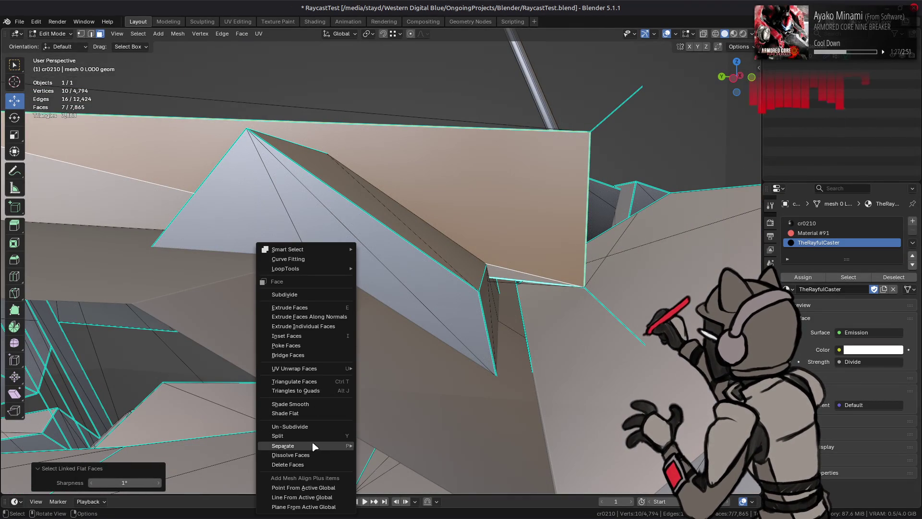
Step: Delete the seven selected faces, inspect the linked top armour piece, and return to Object Mode
{"action": "left_click", "coordinate": [307, 465]}
{"action": "mouse_move", "coordinate": [381, 375]}
{"action": "middle_mouse_down"}
{"action": "mouse_move", "coordinate": [420, 316]}
{"action": "mouse_move", "coordinate": [404, 310]}
{"action": "mouse_move", "coordinate": [411, 269]}
{"action": "mouse_move", "coordinate": [355, 273]}
{"action": "mouse_move", "coordinate": [370, 250]}
{"action": "mouse_move", "coordinate": [429, 239]}
{"action": "mouse_move", "coordinate": [483, 173]}
{"action": "mouse_move", "coordinate": [463, 181]}
{"action": "middle_mouse_up"}
{"action": "left_click", "coordinate": [404, 311]}
{"action": "key", "text": "ctrl+l"}
{"action": "key", "text": "shift+h"}
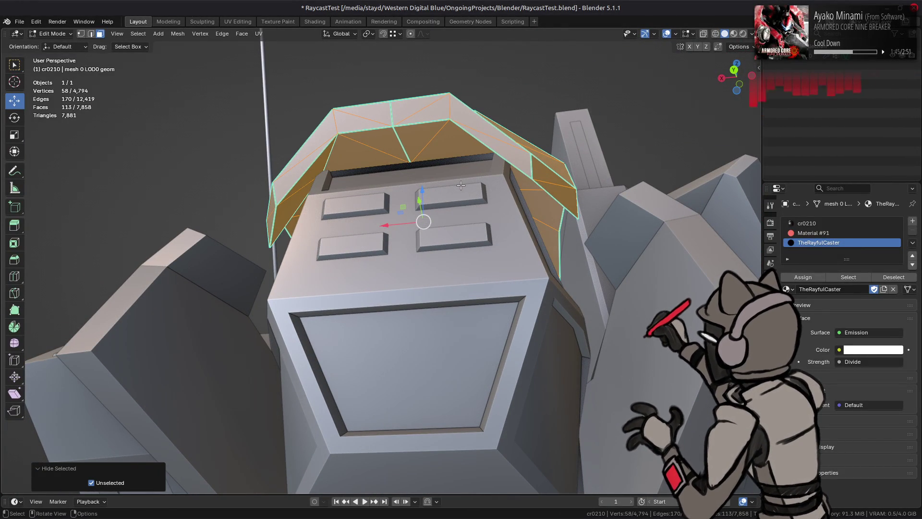
{"action": "key", "text": "alt+h"}
{"action": "key", "text": "Tab"}
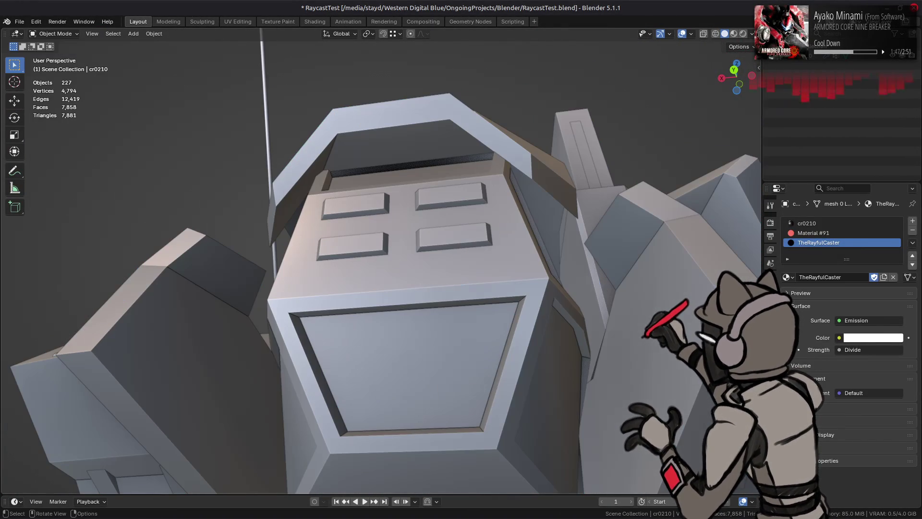
Step: Hide the geometry nodes modifier in the viewport and isolate the selected piece in Edit Mode
{"action": "left_click", "coordinate": [770, 318]}
{"action": "left_click", "coordinate": [869, 347]}
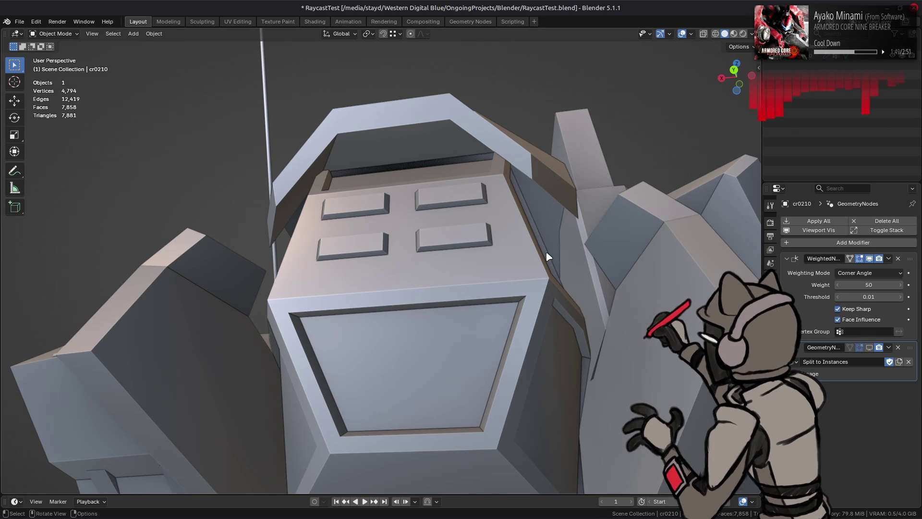
{"action": "key", "text": "Tab"}
{"action": "key", "text": "shift+h"}
{"action": "mouse_move", "coordinate": [447, 203]}
{"action": "middle_mouse_down"}
{"action": "mouse_move", "coordinate": [316, 224]}
{"action": "mouse_move", "coordinate": [432, 212]}
{"action": "mouse_move", "coordinate": [269, 211]}
{"action": "mouse_move", "coordinate": [326, 200]}
{"action": "mouse_move", "coordinate": [547, 272]}
{"action": "mouse_move", "coordinate": [490, 250]}
{"action": "middle_mouse_up"}
{"action": "scroll", "coordinate": [312, 221], "scroll_direction": "up", "scroll_amount": 5}
Step: Delete a single stray triangle from the isolated piece
{"action": "left_click", "coordinate": [521, 149]}
{"action": "right_click", "coordinate": [423, 262]}
{"action": "left_click", "coordinate": [396, 250]}
{"action": "mouse_move", "coordinate": [397, 249]}
{"action": "middle_mouse_down"}
{"action": "mouse_move", "coordinate": [510, 293]}
{"action": "mouse_move", "coordinate": [569, 354]}
{"action": "mouse_move", "coordinate": [528, 365]}
{"action": "mouse_move", "coordinate": [465, 291]}
{"action": "middle_mouse_up"}
Step: From Back Ortho with X-ray, select the front piece's outline edges and mark them sharp
{"action": "key", "text": "ctrl+KP_1"}
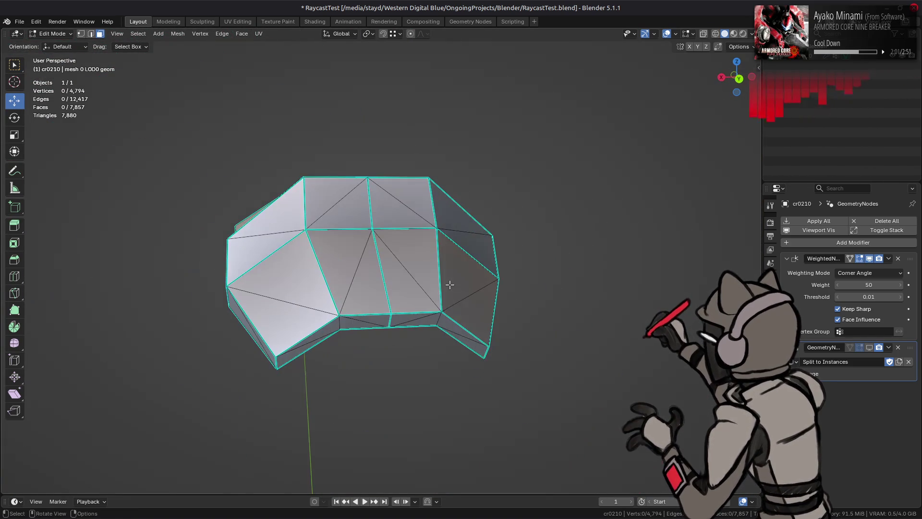
{"action": "key", "text": "alt+z"}
{"action": "key", "text": "1"}
{"action": "left_click_drag", "start_coordinate": [361, 148], "coordinate": [377, 308]}
{"action": "key", "text": "2"}
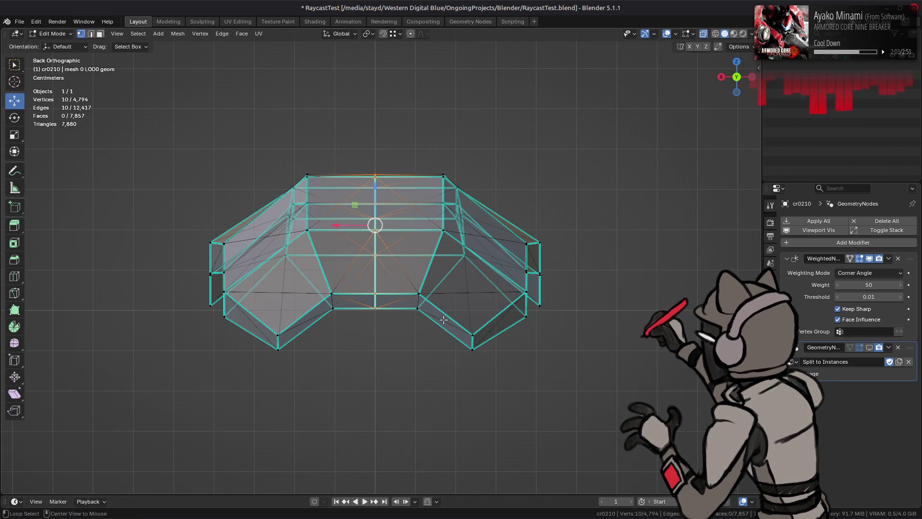
{"action": "key", "text": "alt+z"}
{"action": "key", "text": "ctrl+e"}
{"action": "left_click", "coordinate": [446, 390]}
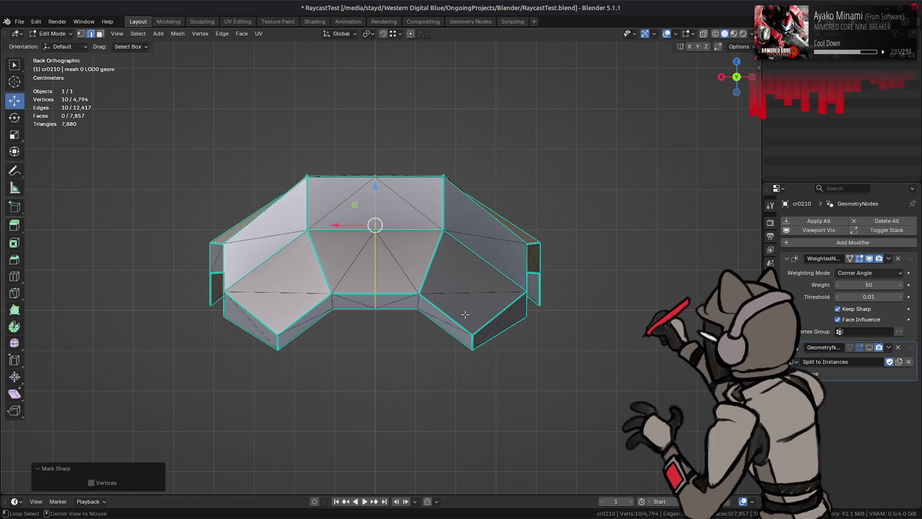
Step: Back in Object Mode, save RaycastTest.blend and check the rendered shading
{"action": "key", "text": "Tab"}
{"action": "mouse_move", "coordinate": [494, 278]}
{"action": "middle_mouse_down"}
{"action": "mouse_move", "coordinate": [416, 303]}
{"action": "mouse_move", "coordinate": [438, 269]}
{"action": "middle_mouse_up"}
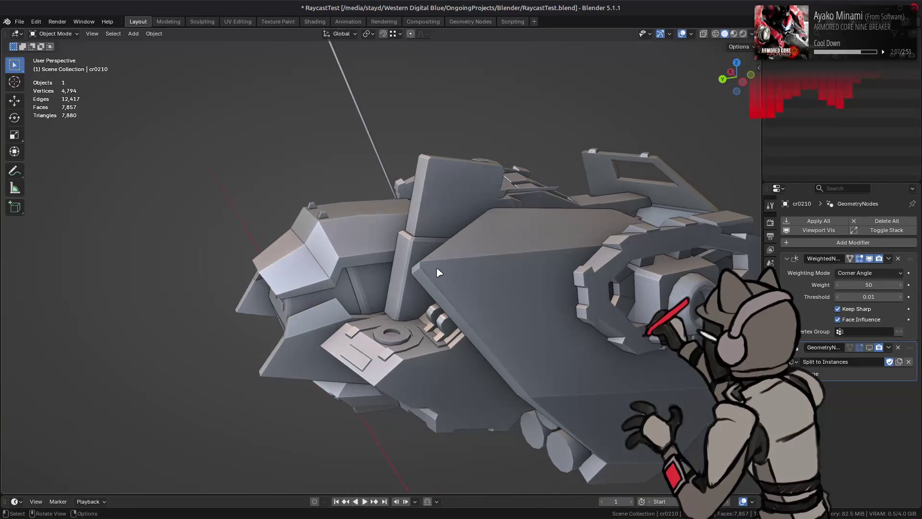
{"action": "key", "text": "ctrl+s"}
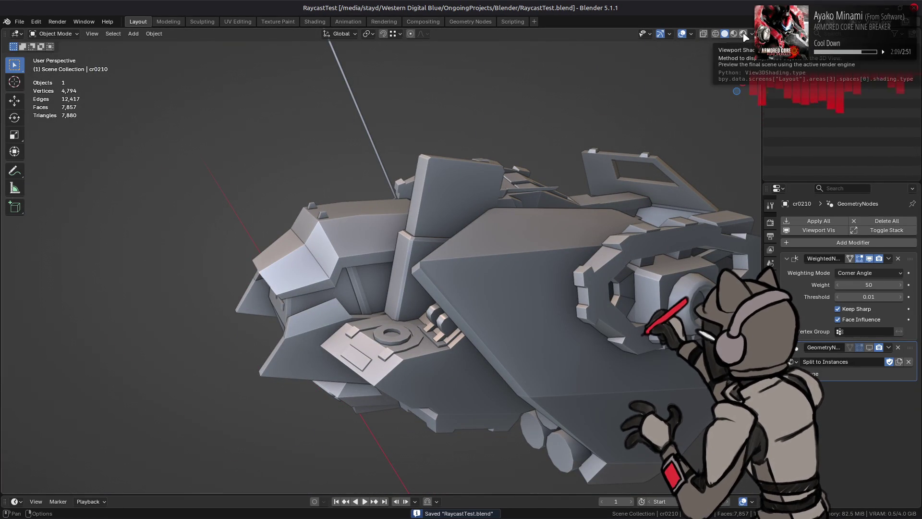
{"action": "left_click", "coordinate": [869, 347]}
{"action": "left_click", "coordinate": [743, 33]}
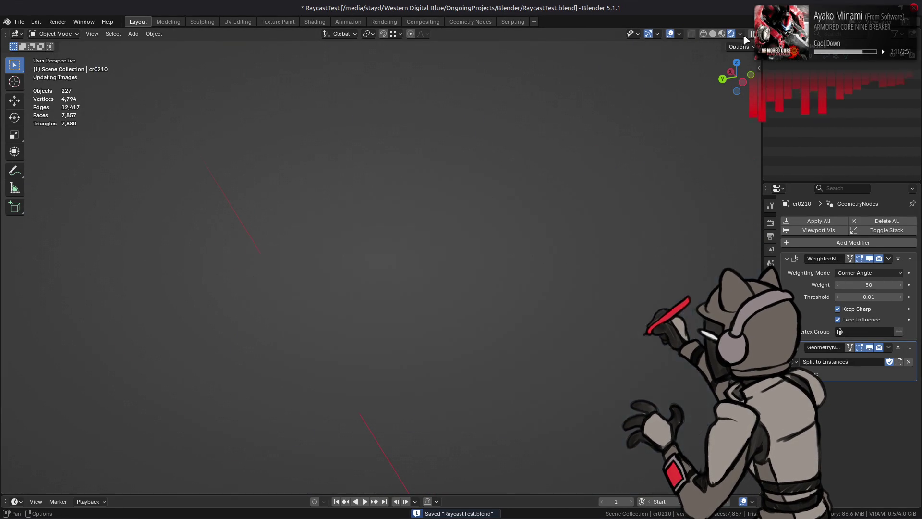
{"action": "mouse_move", "coordinate": [437, 214]}
{"action": "middle_mouse_down"}
{"action": "mouse_move", "coordinate": [410, 269]}
{"action": "mouse_move", "coordinate": [363, 284]}
{"action": "middle_mouse_up"}
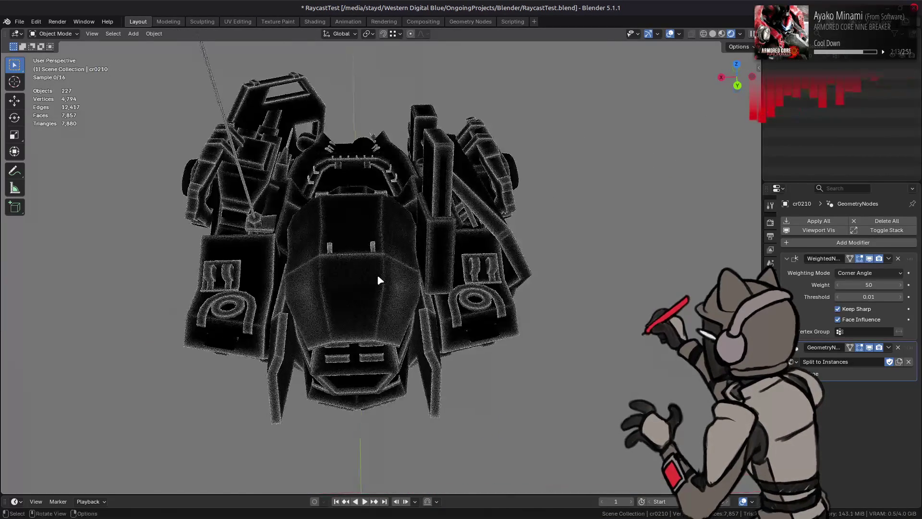
{"action": "scroll", "coordinate": [380, 276], "scroll_direction": "up", "scroll_amount": 5}
{"action": "scroll", "coordinate": [387, 242], "scroll_direction": "up", "scroll_amount": 2}
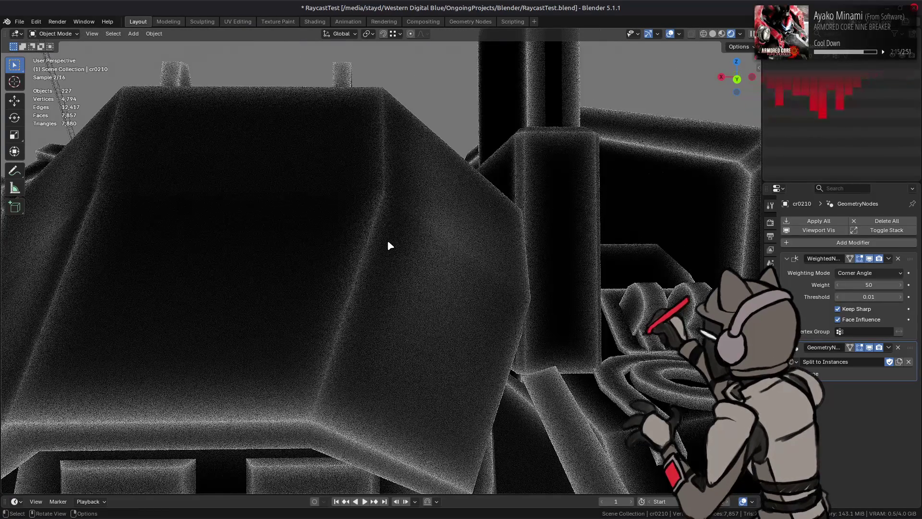
{"action": "mouse_move", "coordinate": [391, 241]}
{"action": "middle_mouse_down"}
{"action": "mouse_move", "coordinate": [435, 243]}
{"action": "mouse_move", "coordinate": [554, 159]}
{"action": "middle_mouse_up"}
{"action": "left_click", "coordinate": [714, 34]}
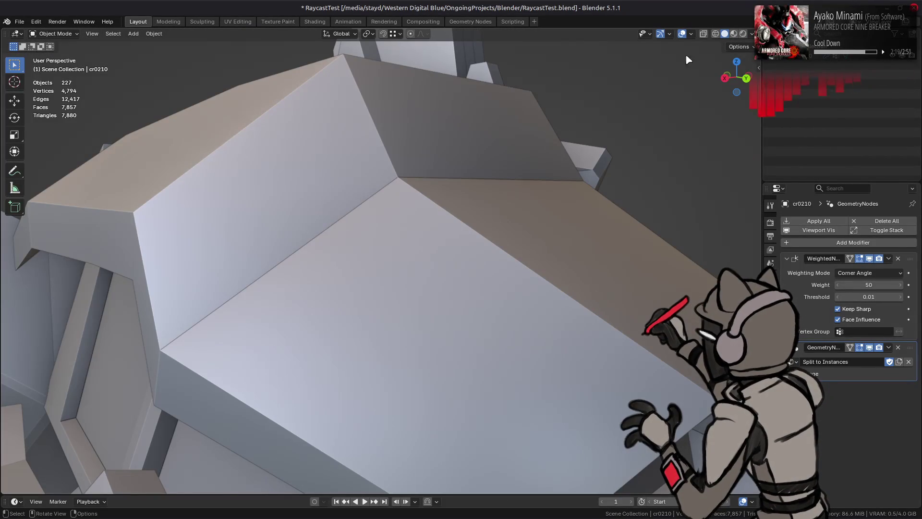
{"action": "scroll", "coordinate": [486, 208], "scroll_direction": "up", "scroll_amount": 5}
{"action": "mouse_move", "coordinate": [486, 187]}
{"action": "middle_mouse_down"}
{"action": "mouse_move", "coordinate": [492, 208]}
{"action": "mouse_move", "coordinate": [405, 202]}
{"action": "mouse_move", "coordinate": [515, 279]}
{"action": "middle_mouse_up"}
Step: Enter Edit Mode and select the whole linked canopy piece
{"action": "middle_click_drag", "start_coordinate": [388, 226], "coordinate": [408, 218]}
{"action": "key", "text": "Tab"}
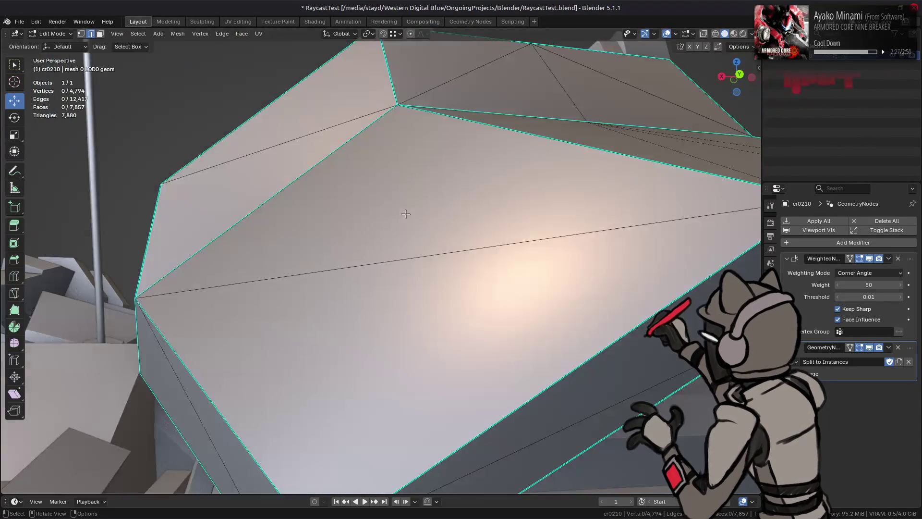
{"action": "key", "text": "ctrl+l"}
{"action": "mouse_move", "coordinate": [445, 247]}
{"action": "middle_mouse_down"}
{"action": "mouse_move", "coordinate": [422, 226]}
{"action": "mouse_move", "coordinate": [432, 238]}
{"action": "mouse_move", "coordinate": [415, 248]}
{"action": "mouse_move", "coordinate": [407, 238]}
{"action": "mouse_move", "coordinate": [485, 277]}
{"action": "middle_mouse_up"}
{"action": "scroll", "coordinate": [485, 277], "scroll_direction": "down", "scroll_amount": 4}
Step: Select two diagonal canopy edges and apply Rotate Edge CW
{"action": "key", "text": "2"}
{"action": "left_click", "coordinate": [484, 273]}
{"action": "left_click", "coordinate": [278, 270], "text": "shift"}
{"action": "key", "text": "q"}
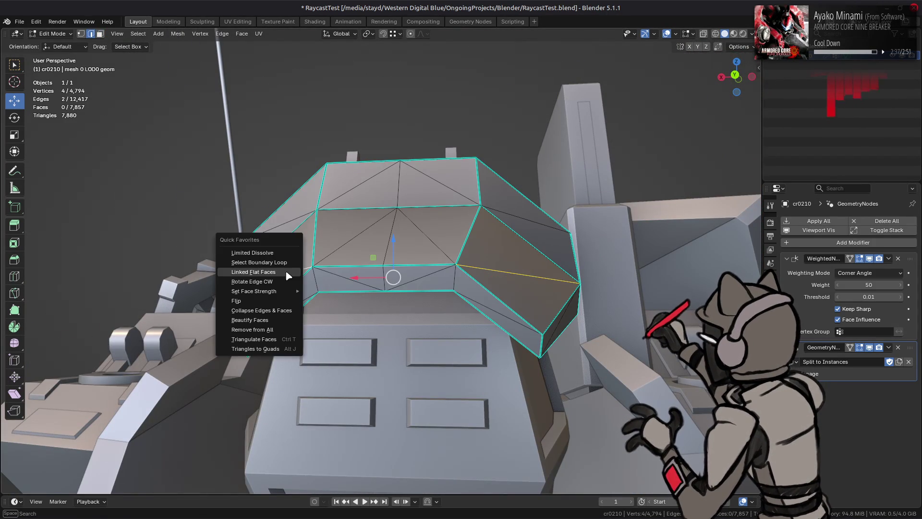
{"action": "left_click", "coordinate": [283, 284]}
{"action": "scroll", "coordinate": [289, 285], "scroll_direction": "up", "scroll_amount": 3}
{"action": "mouse_move", "coordinate": [288, 286]}
{"action": "middle_mouse_down"}
{"action": "mouse_move", "coordinate": [328, 292]}
{"action": "mouse_move", "coordinate": [325, 268]}
{"action": "mouse_move", "coordinate": [247, 264]}
{"action": "mouse_move", "coordinate": [281, 273]}
{"action": "mouse_move", "coordinate": [206, 333]}
{"action": "mouse_move", "coordinate": [302, 340]}
{"action": "middle_mouse_up"}
Step: Compare the rotated edges against the Rendered shading by toggling Edit and Object Mode
{"action": "key", "text": "Tab"}
{"action": "scroll", "coordinate": [325, 263], "scroll_direction": "up", "scroll_amount": 4}
{"action": "key", "text": "Tab"}
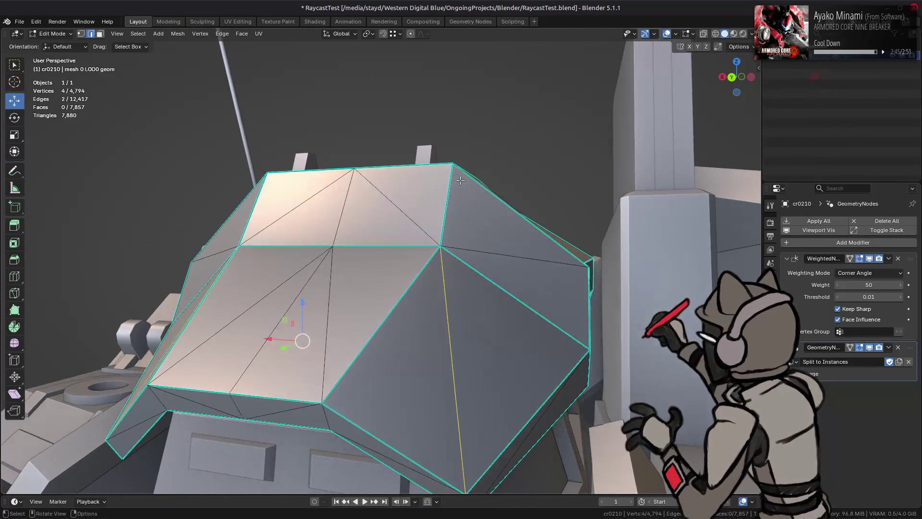
{"action": "key", "text": "Tab"}
{"action": "left_click", "coordinate": [743, 34]}
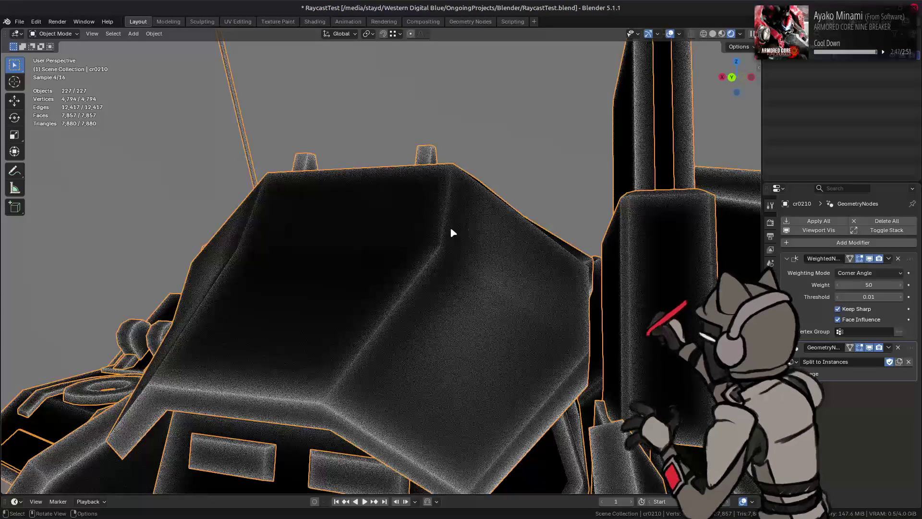
{"action": "key", "text": "Tab"}
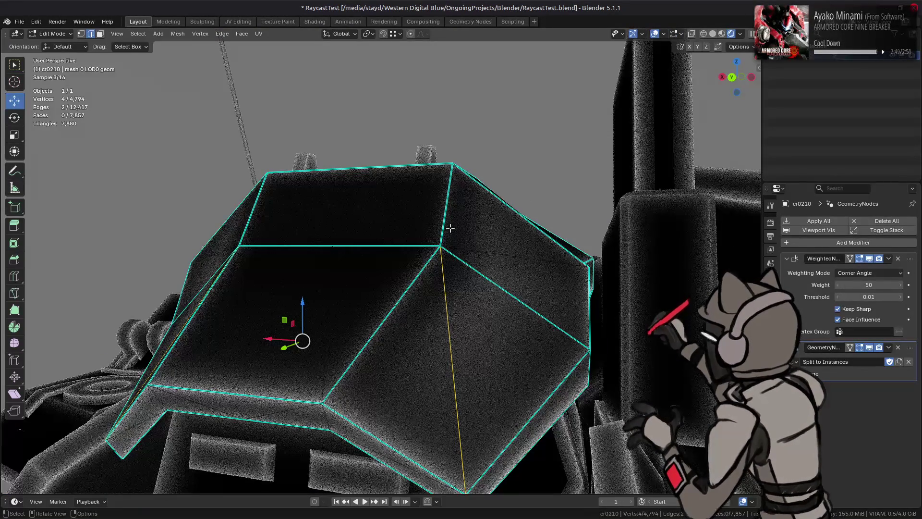
{"action": "key", "text": "Tab"}
{"action": "middle_click_drag", "start_coordinate": [351, 249], "coordinate": [379, 255]}
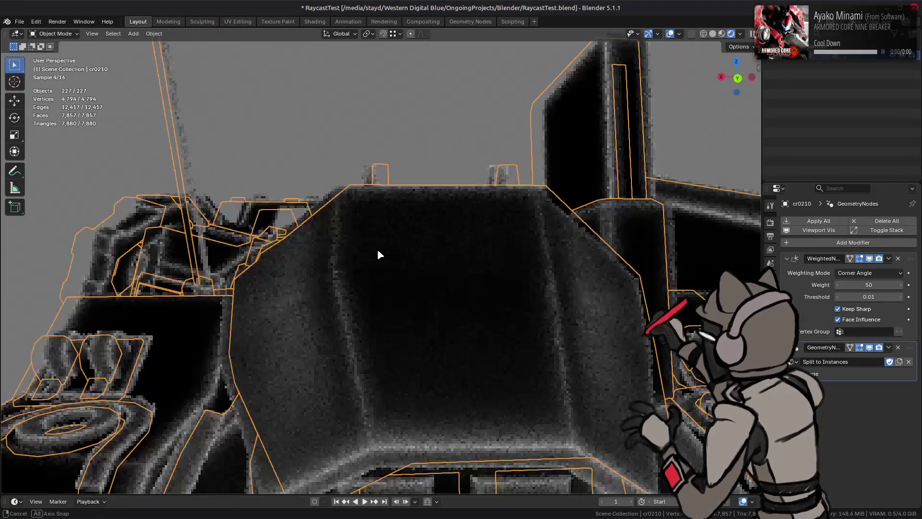
{"action": "key", "text": "Tab"}
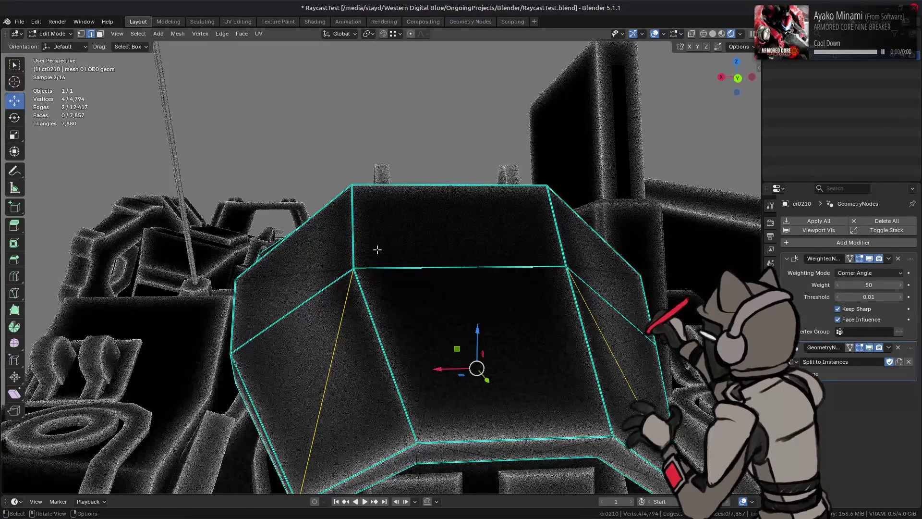
{"action": "key", "text": "Tab"}
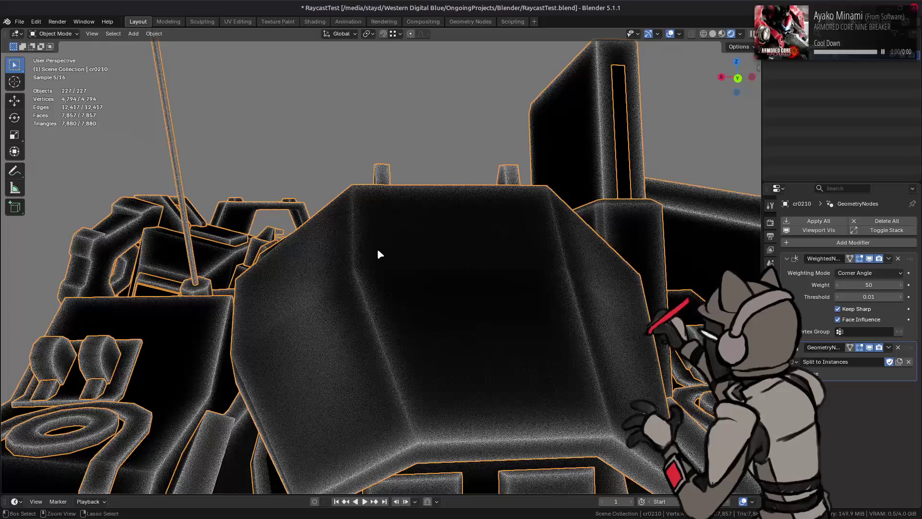
Step: Save RaycastTest.blend and return to the Shading workspace
{"action": "key", "text": "ctrl+s"}
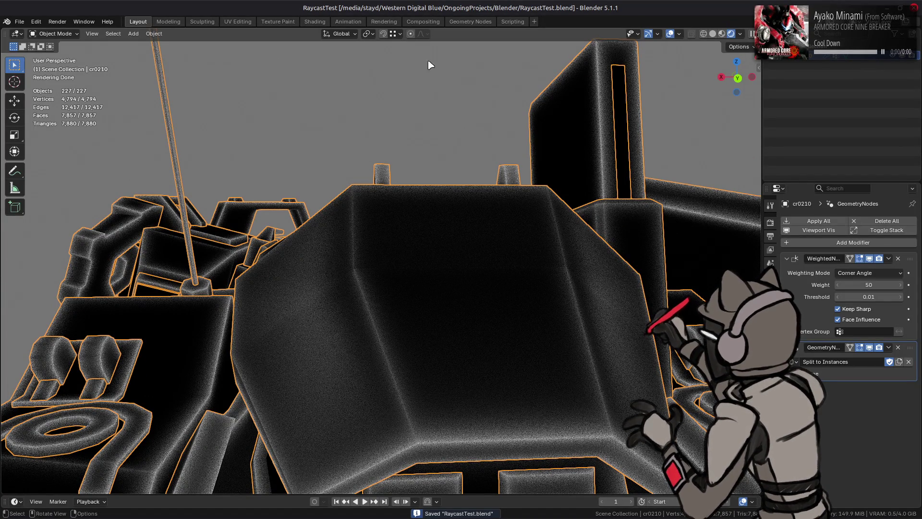
{"action": "middle_click_drag", "start_coordinate": [329, 186], "coordinate": [357, 181]}
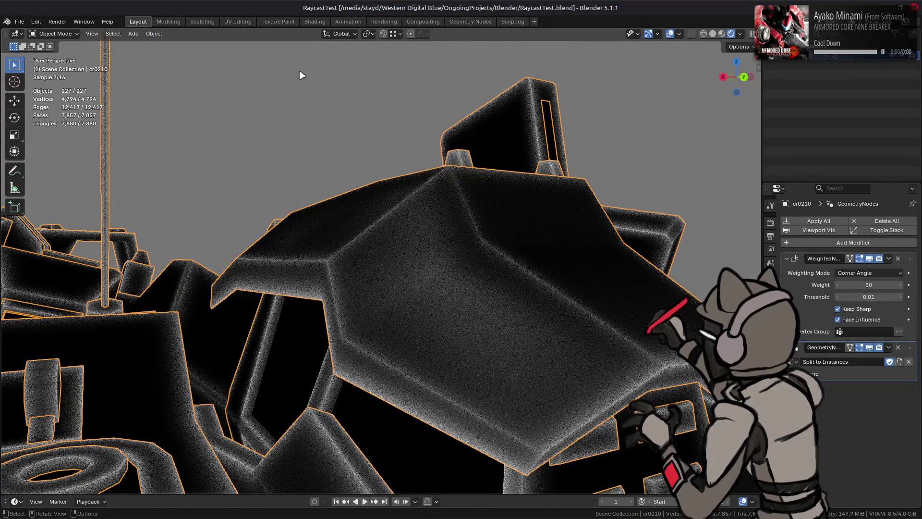
{"action": "left_click", "coordinate": [314, 21]}
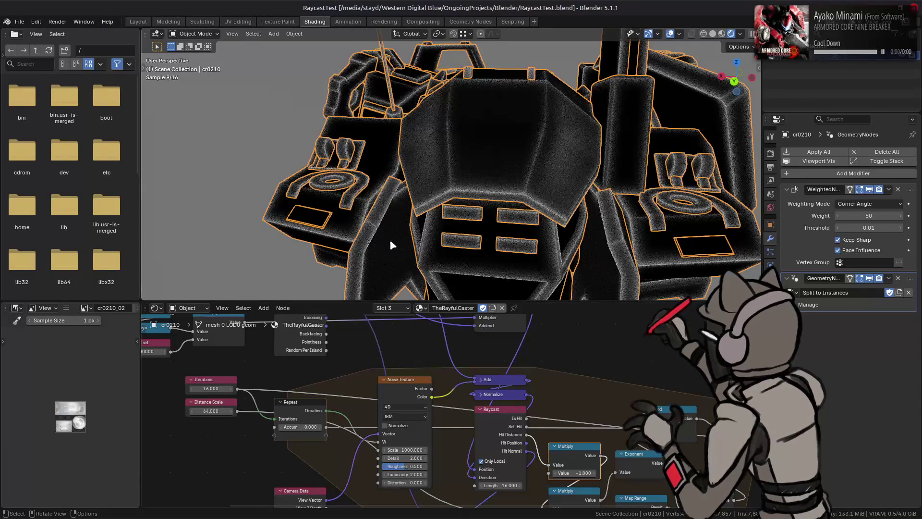
Step: Try Distance Scale 16, then 128, orbiting to inspect the mech's edges
{"action": "type", "text": "16"}
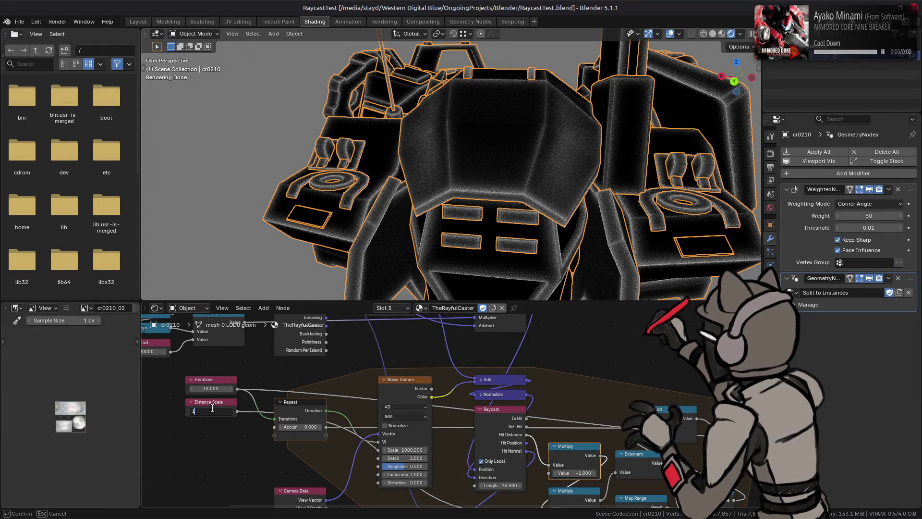
{"action": "key", "text": "Return"}
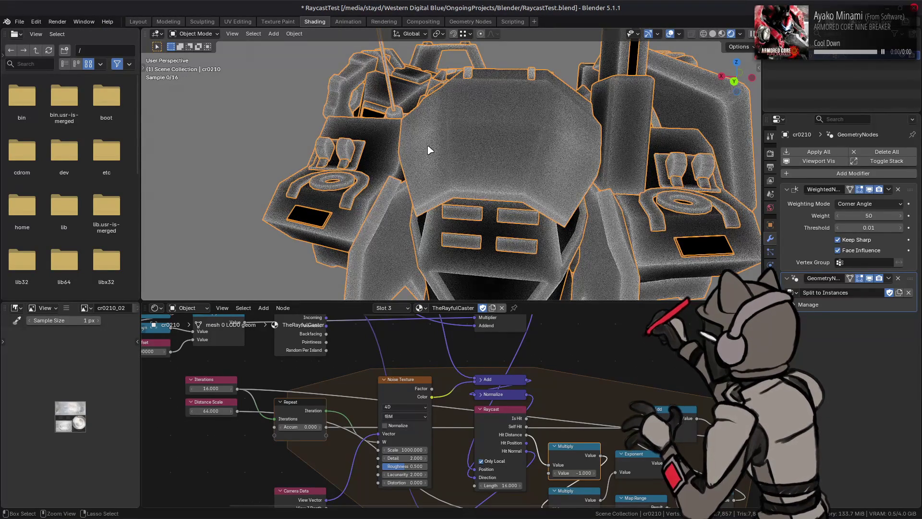
{"action": "left_click", "coordinate": [207, 411]}
{"action": "type", "text": "12"}
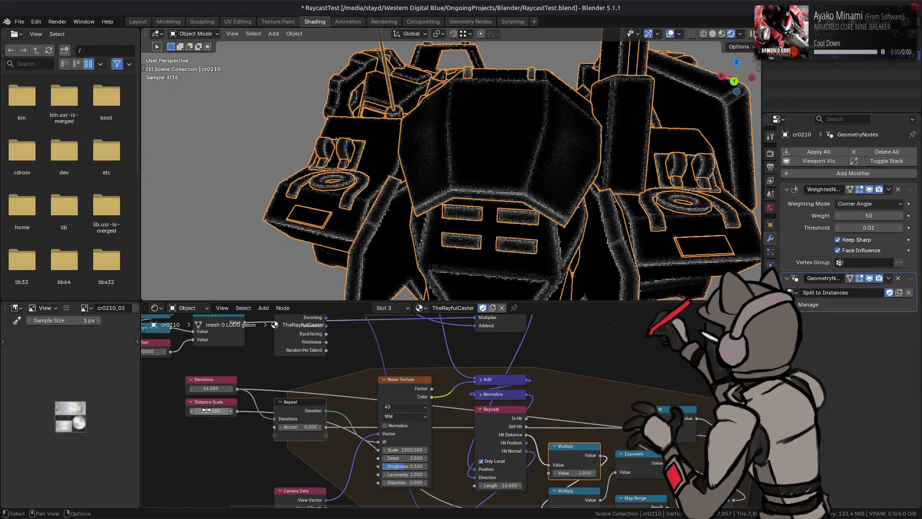
{"action": "type", "text": "8"}
{"action": "key", "text": "Return"}
{"action": "mouse_move", "coordinate": [412, 197]}
{"action": "middle_mouse_down"}
{"action": "mouse_move", "coordinate": [375, 211]}
{"action": "mouse_move", "coordinate": [412, 210]}
{"action": "middle_mouse_up"}
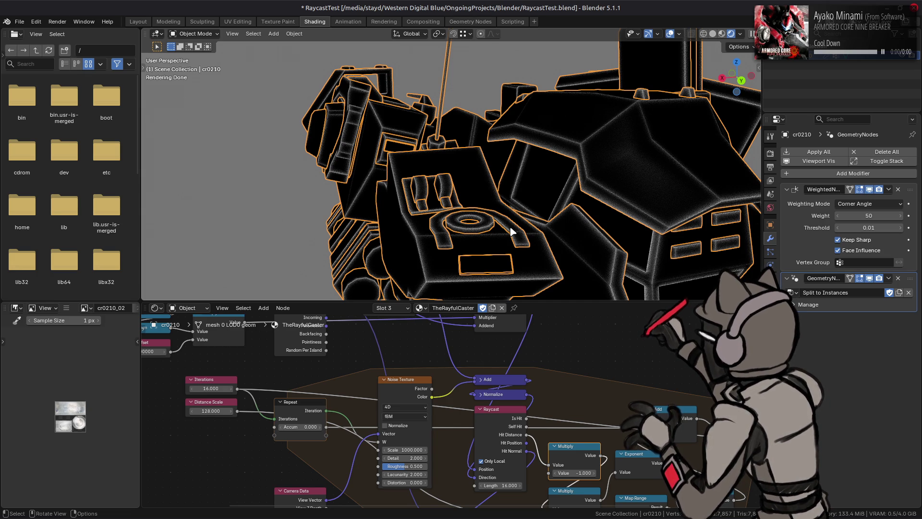
{"action": "mouse_move", "coordinate": [601, 214]}
{"action": "middle_mouse_down"}
{"action": "mouse_move", "coordinate": [509, 208]}
{"action": "mouse_move", "coordinate": [431, 299]}
{"action": "middle_mouse_up"}
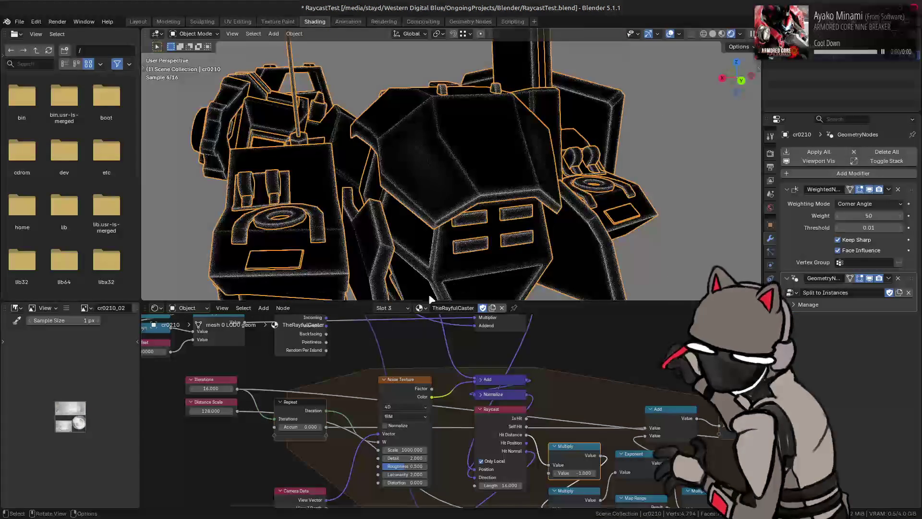
Step: Step Distance Scale through 16 and 32, settle on 64, and save the file
{"action": "left_click", "coordinate": [213, 412]}
{"action": "type", "text": "16"}
{"action": "key", "text": "Return"}
{"action": "left_click", "coordinate": [213, 411]}
{"action": "type", "text": "32"}
{"action": "key", "text": "Return"}
{"action": "left_click", "coordinate": [213, 410]}
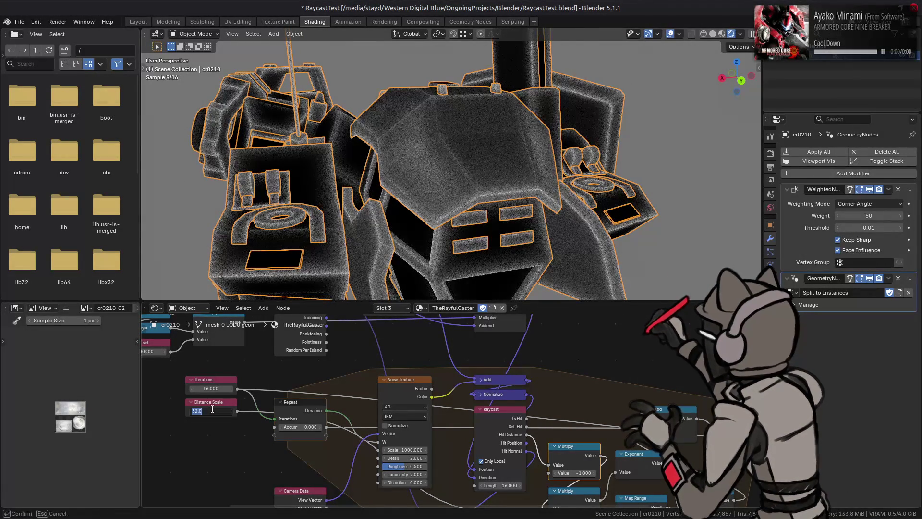
{"action": "type", "text": "64"}
{"action": "key", "text": "Return"}
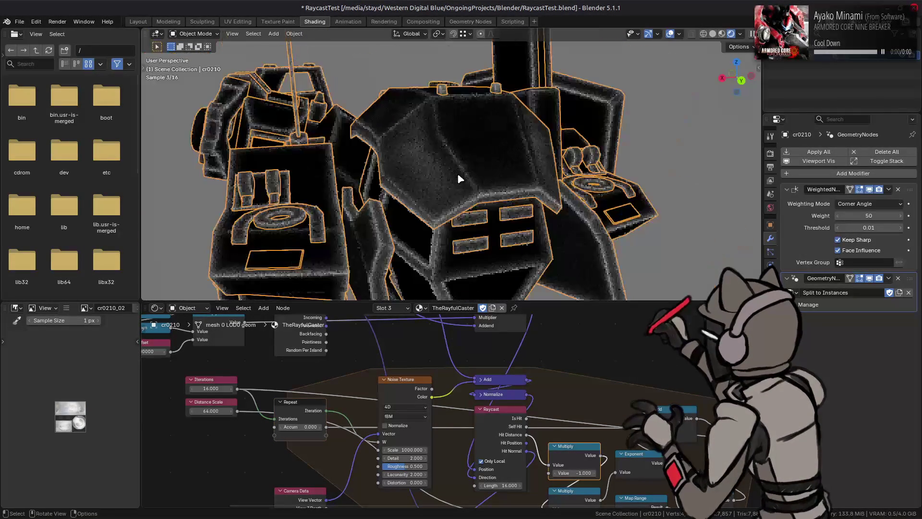
{"action": "key", "text": "ctrl+s"}
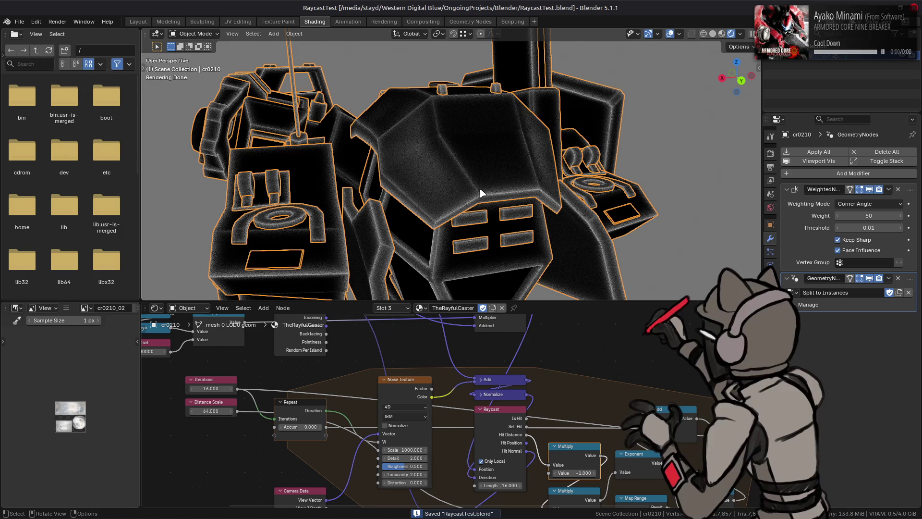